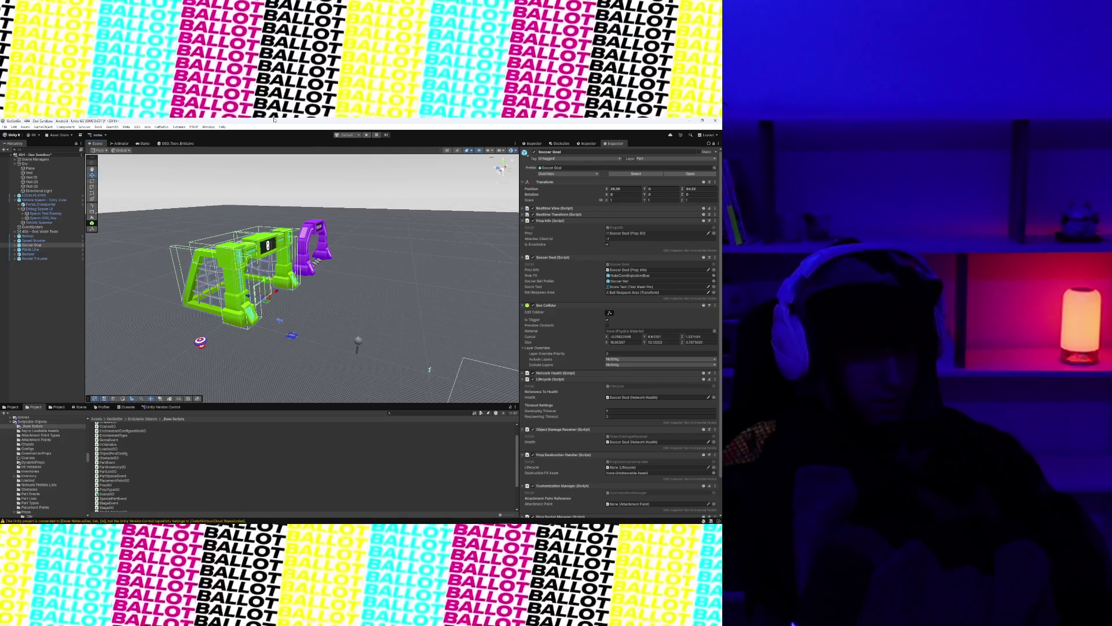
# Maximize the editor window, select Finish Line, and play the scene to view the green goal in the headset.
pyautogui.moveTo(274, 120); pyautogui.dragTo(400, 120)
pyautogui.moveTo(604, 140); pyautogui.dragTo(597, 134)
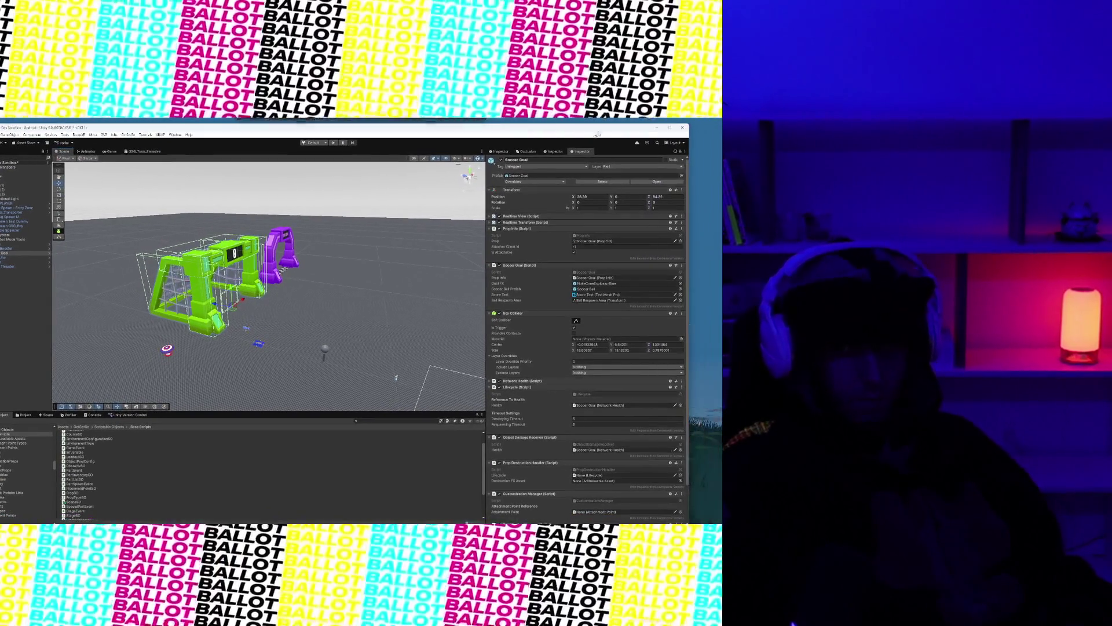
pyautogui.click(667, 127)
pyautogui.scroll(5, 266, 316)
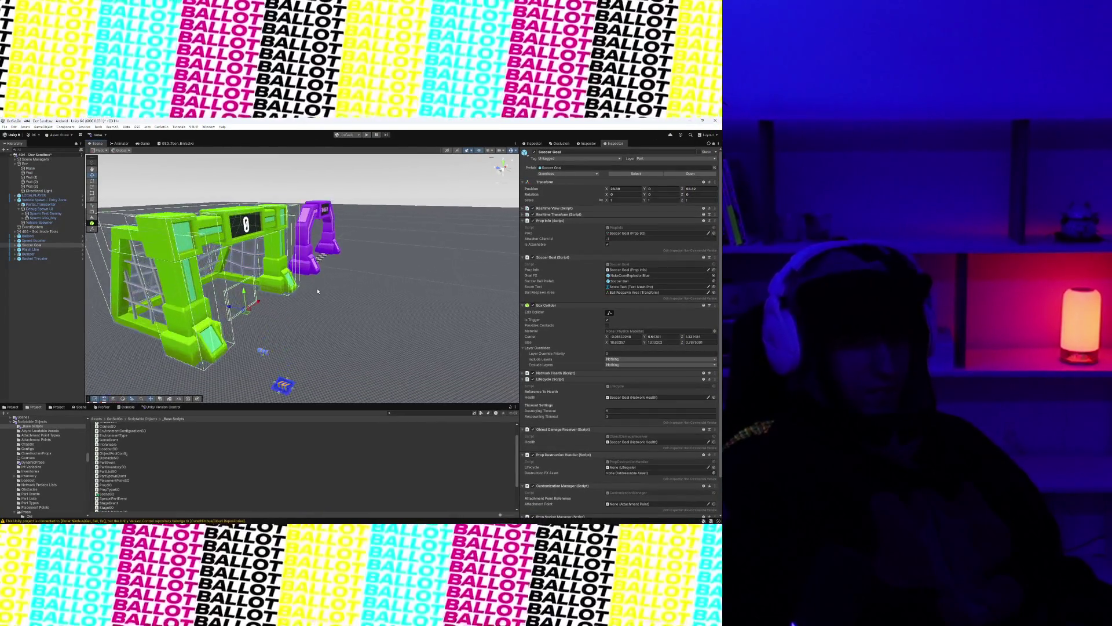
pyautogui.scroll(-5, 267, 317)
pyautogui.click(382, 223)
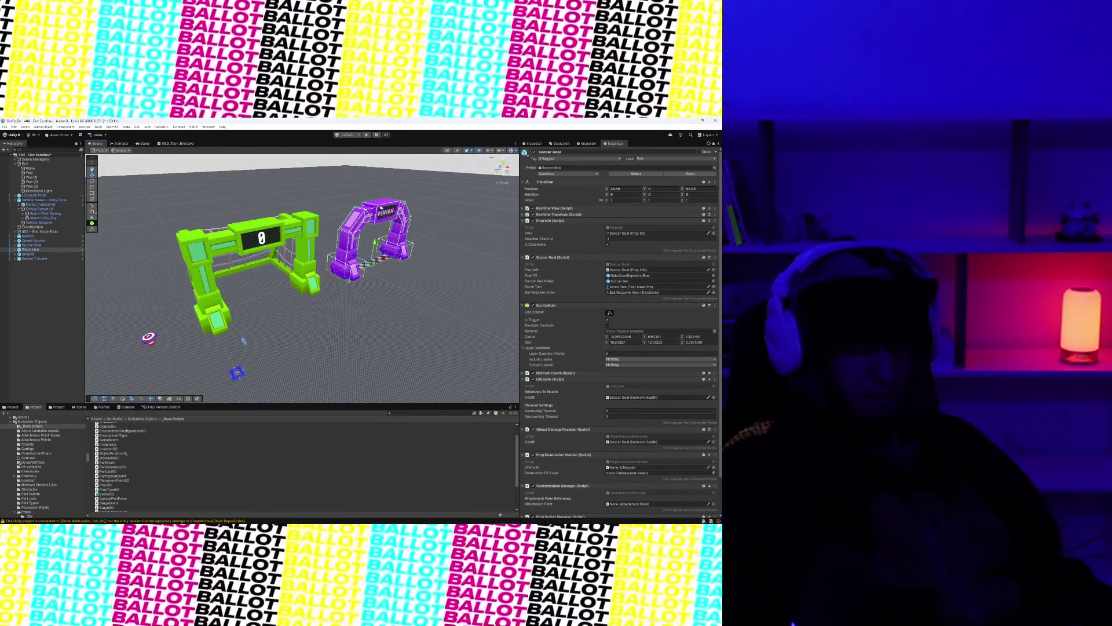
pyautogui.click(367, 135)
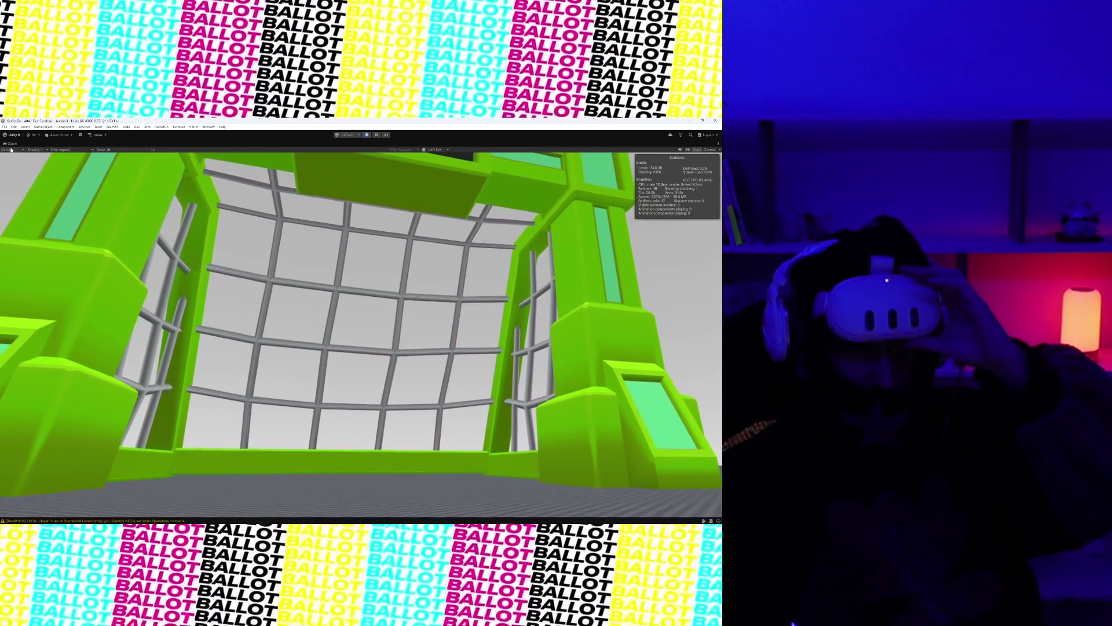
# During play, set LOCALPLAYER's Transform Scale X to 5, then maximize the Game view again.
pyautogui.rightClick(11, 145)
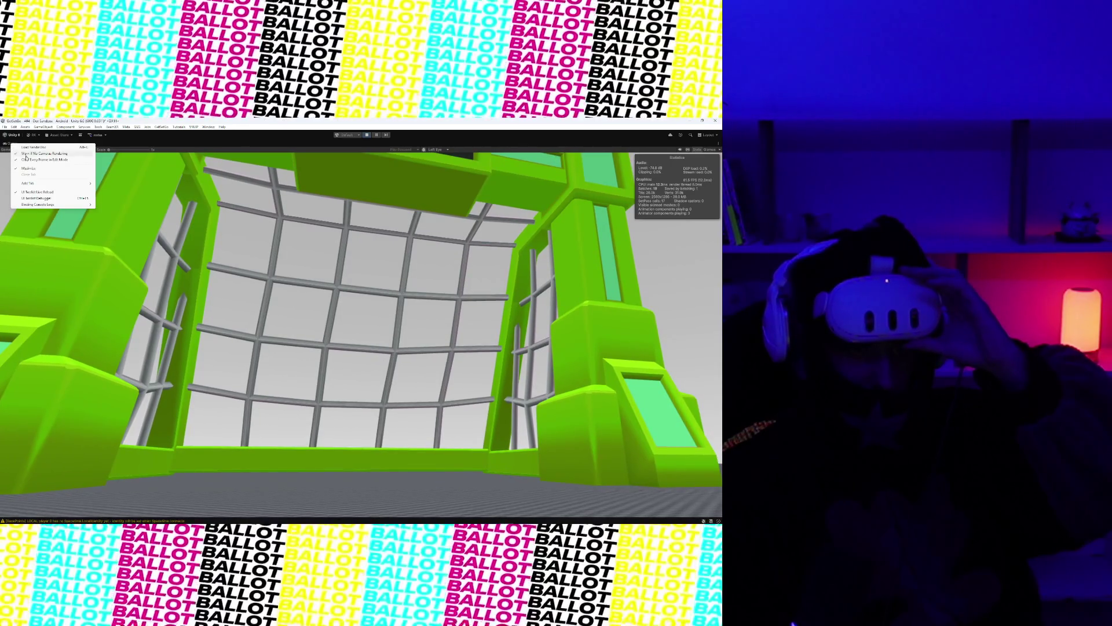
pyautogui.click(29, 168)
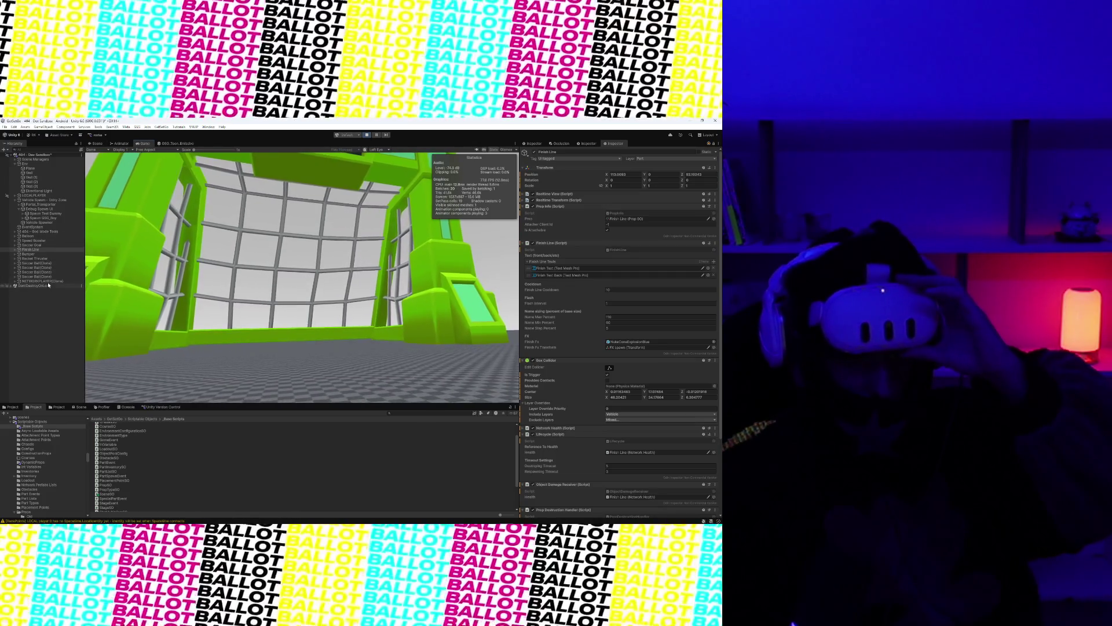
pyautogui.click(42, 196)
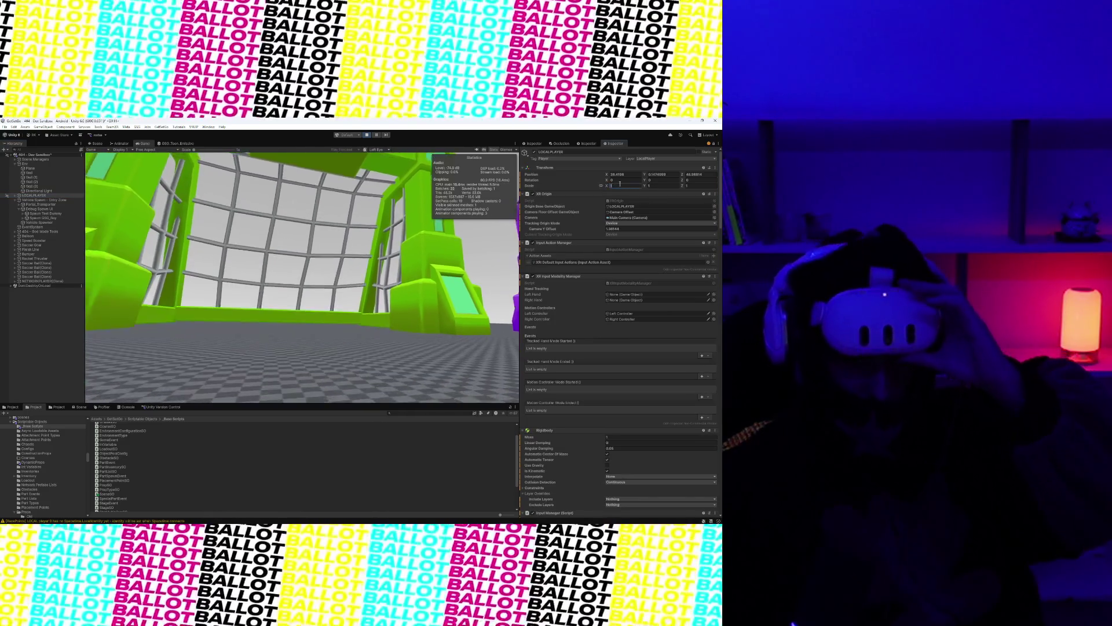
pyautogui.click(619, 185)
pyautogui.write('5')
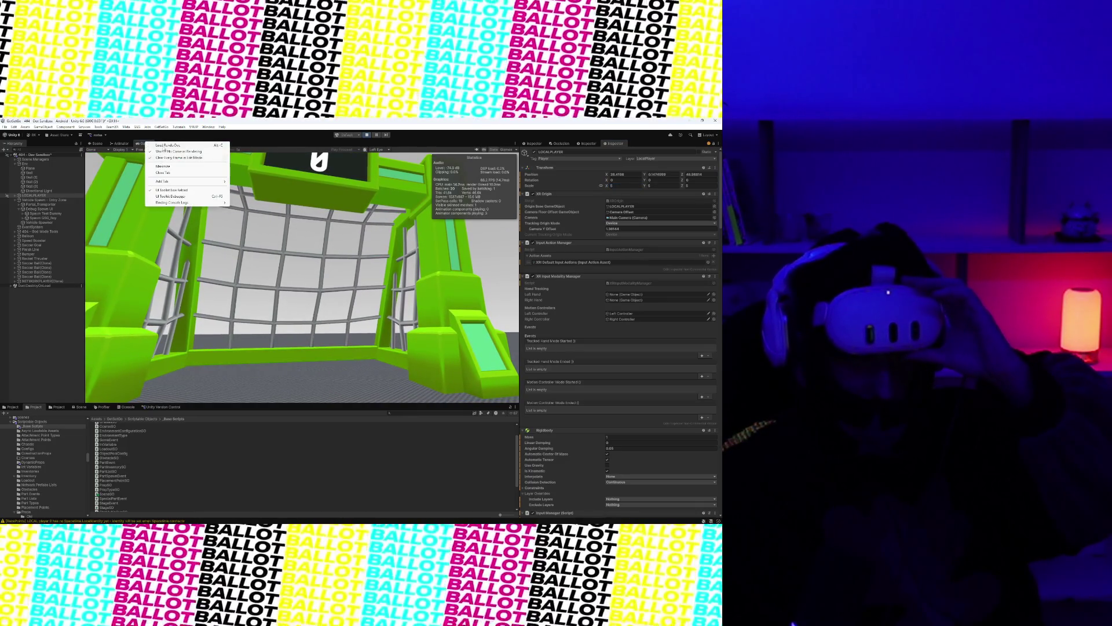
pyautogui.click(167, 167)
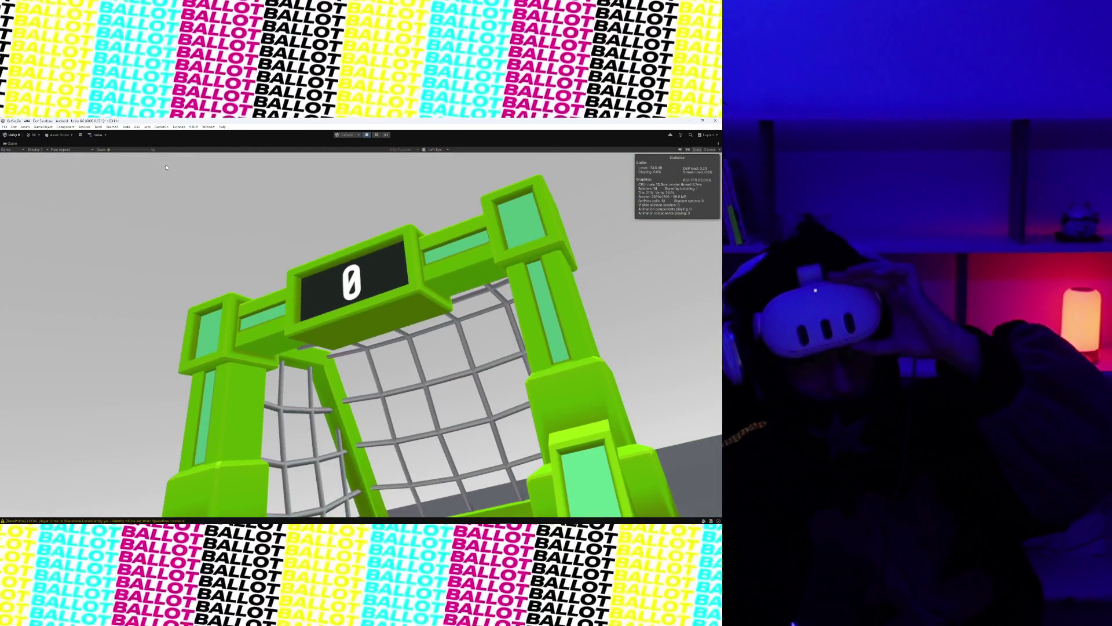
# Restore the full layout, set LOCALPLAYER Scale X to 10, and re-maximize the Game view.
pyautogui.rightClick(12, 144)
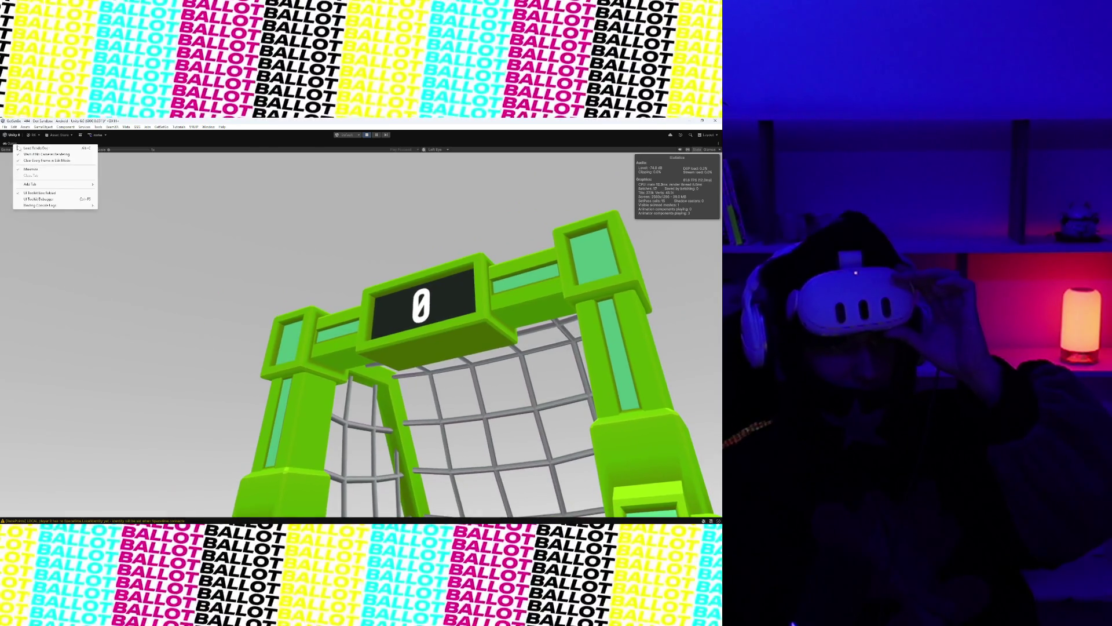
pyautogui.click(31, 169)
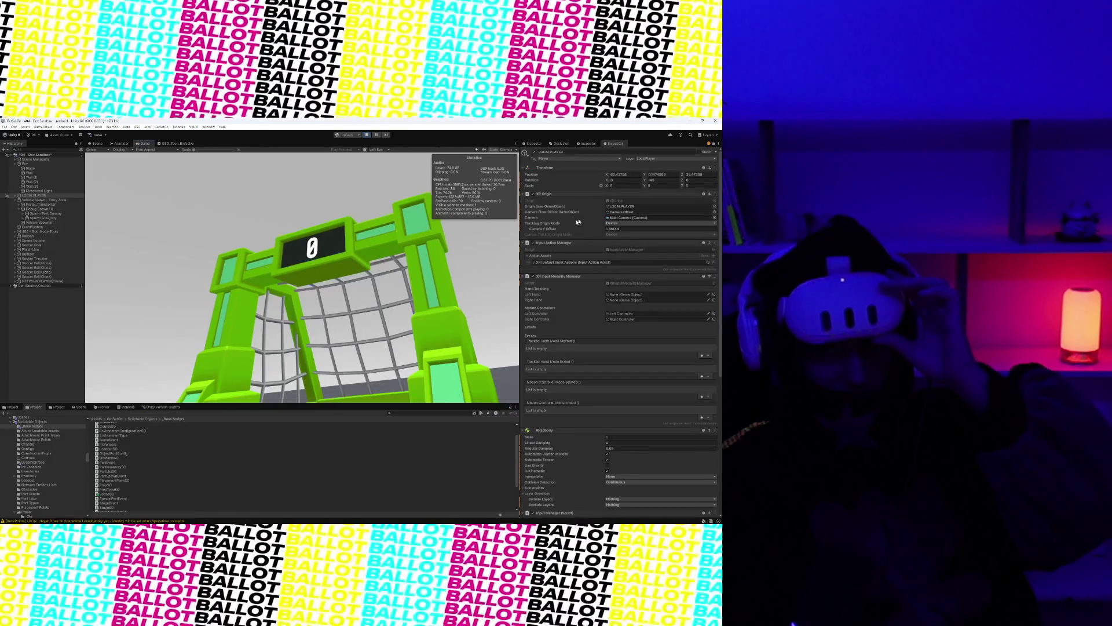
pyautogui.click(624, 186)
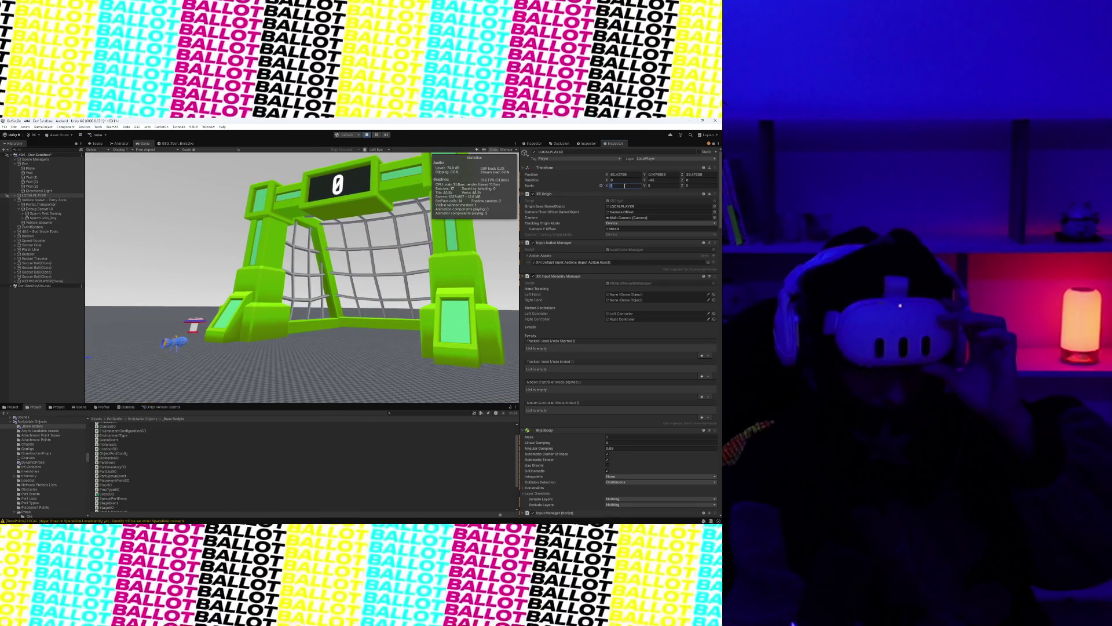
pyautogui.write('10')
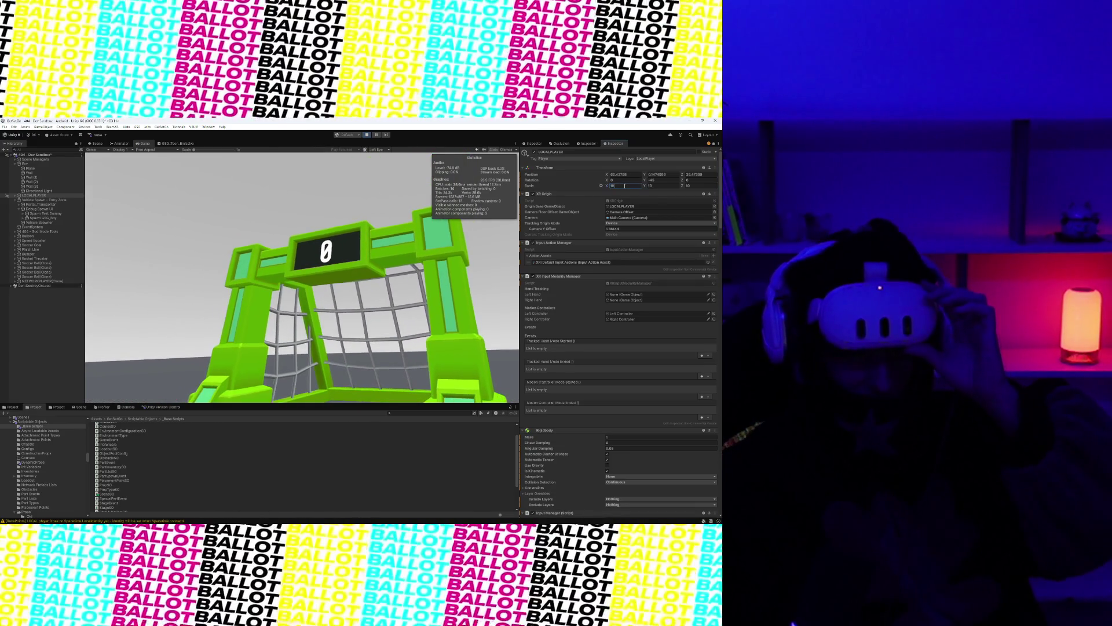
pyautogui.rightClick(145, 144)
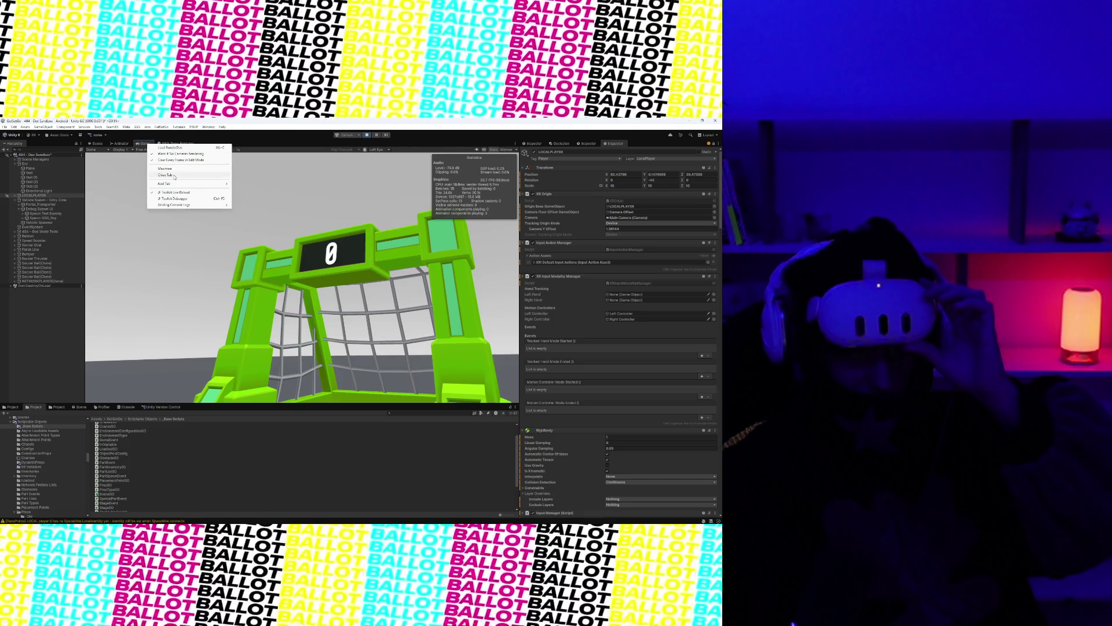
pyautogui.click(165, 169)
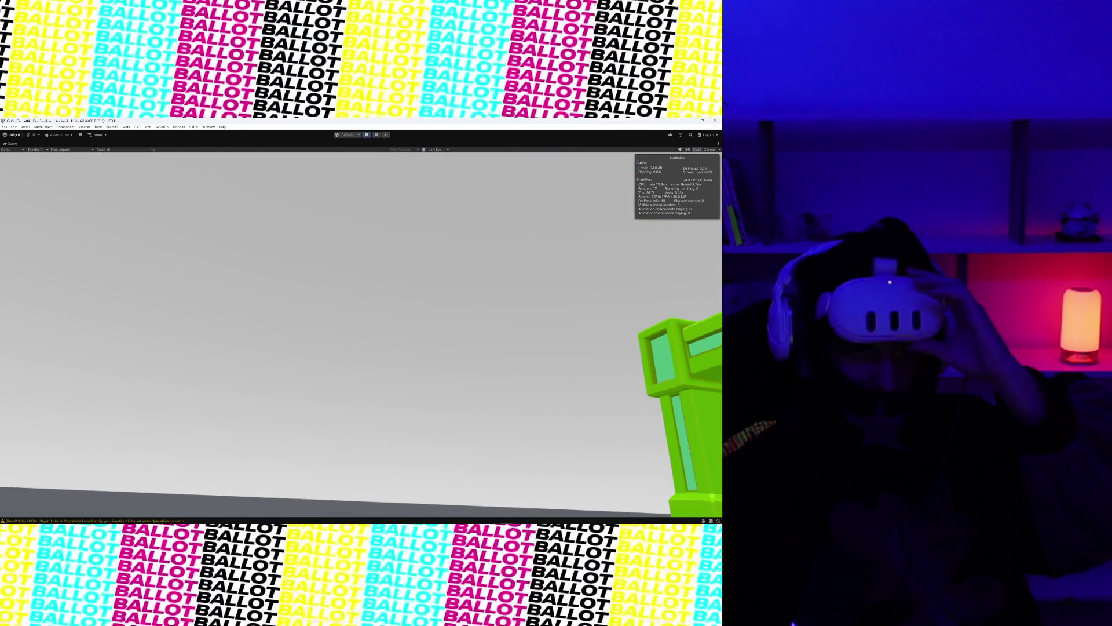
# Un-maximize the Game view, reset LOCALPLAYER Scale X to 1, and return to the Scene view.
pyautogui.rightClick(15, 144)
pyautogui.click(34, 167)
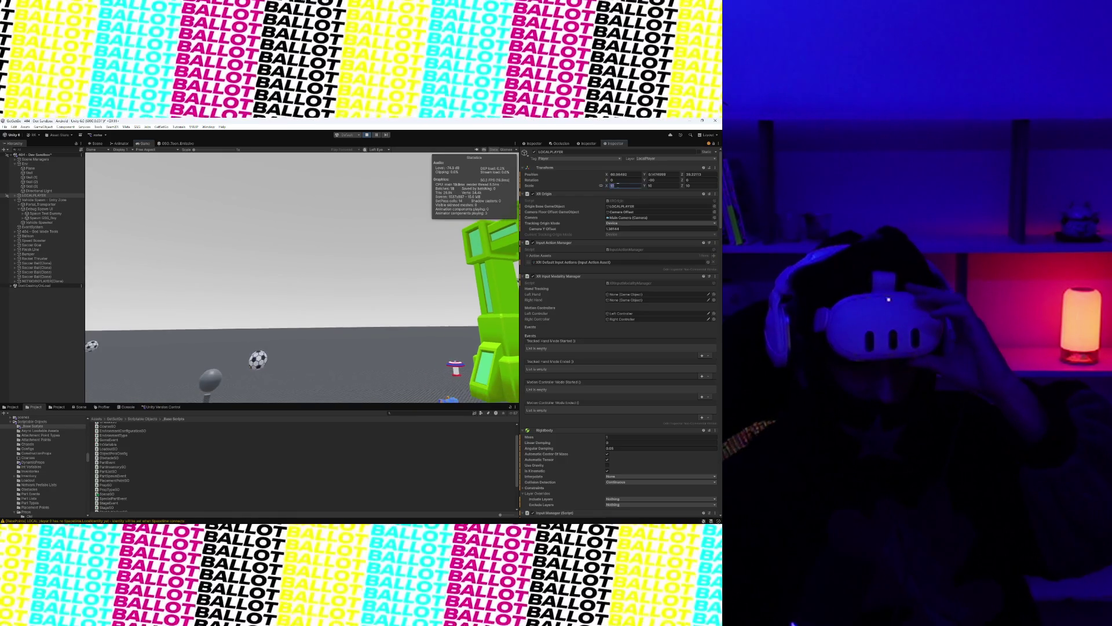
pyautogui.click(622, 185)
pyautogui.write('1')
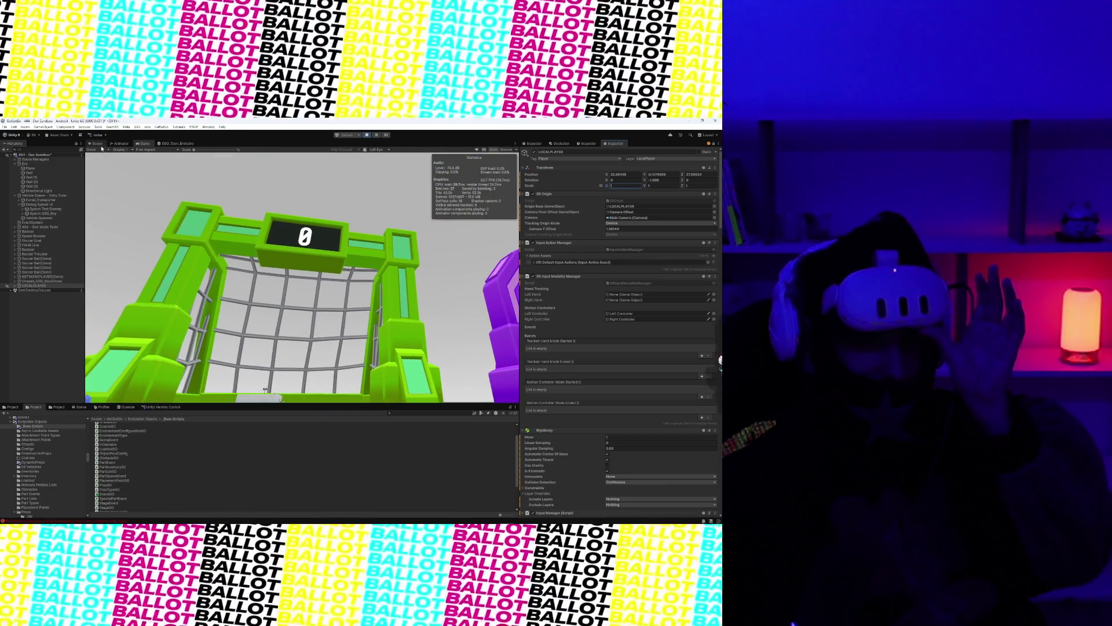
pyautogui.click(97, 143)
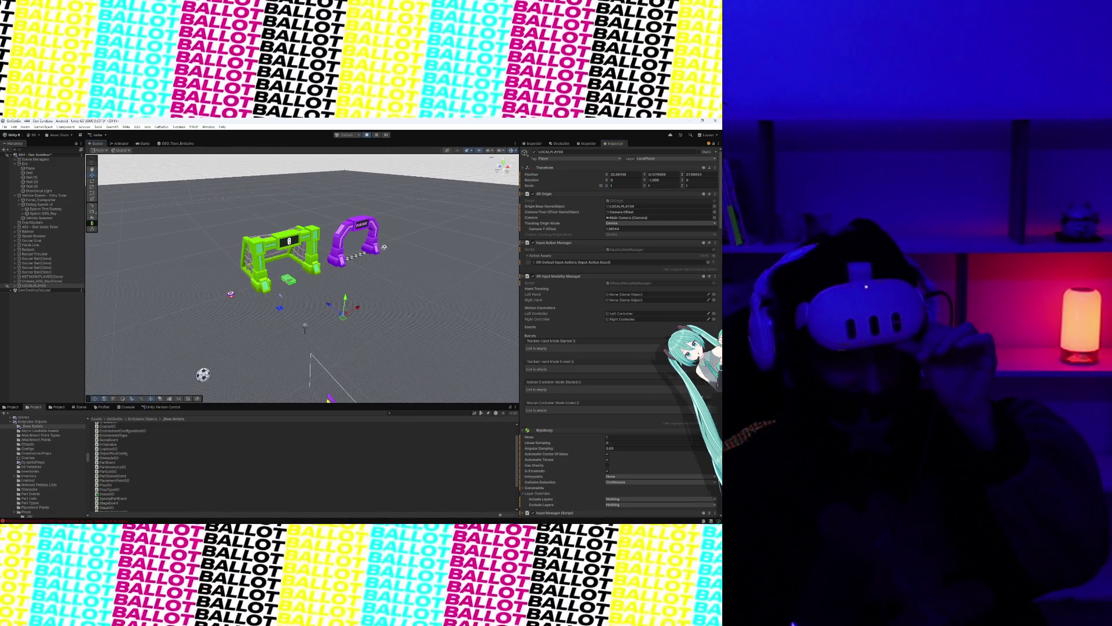
# Frame the soccer ball, then scale the green SoccerGoal down to 0.57573.
pyautogui.click(197, 375)
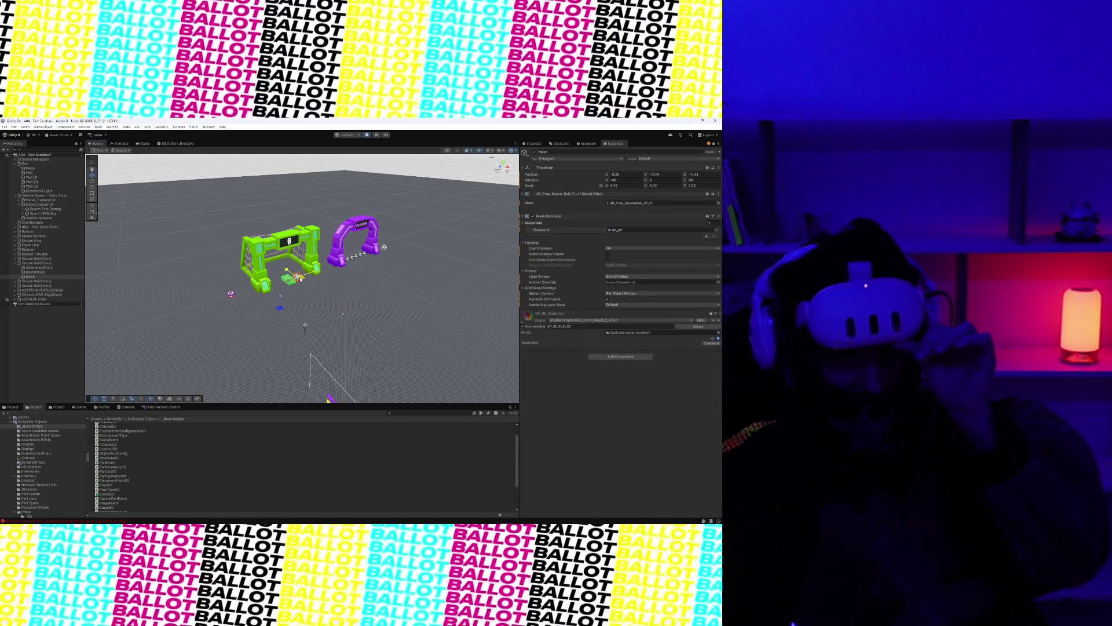
pyautogui.press('f')
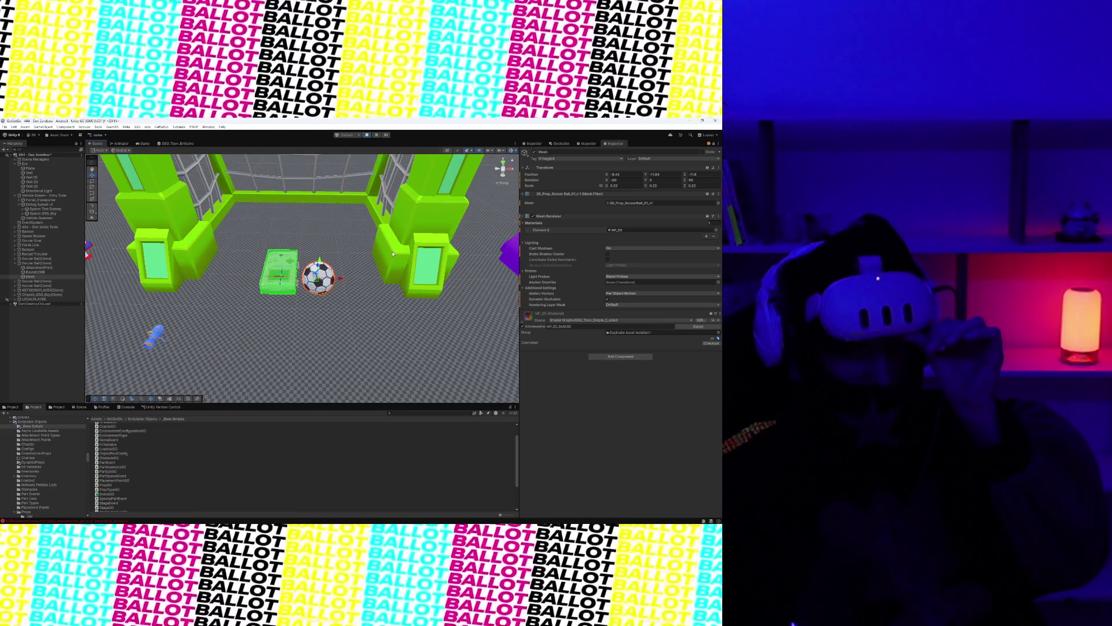
pyautogui.click(386, 261)
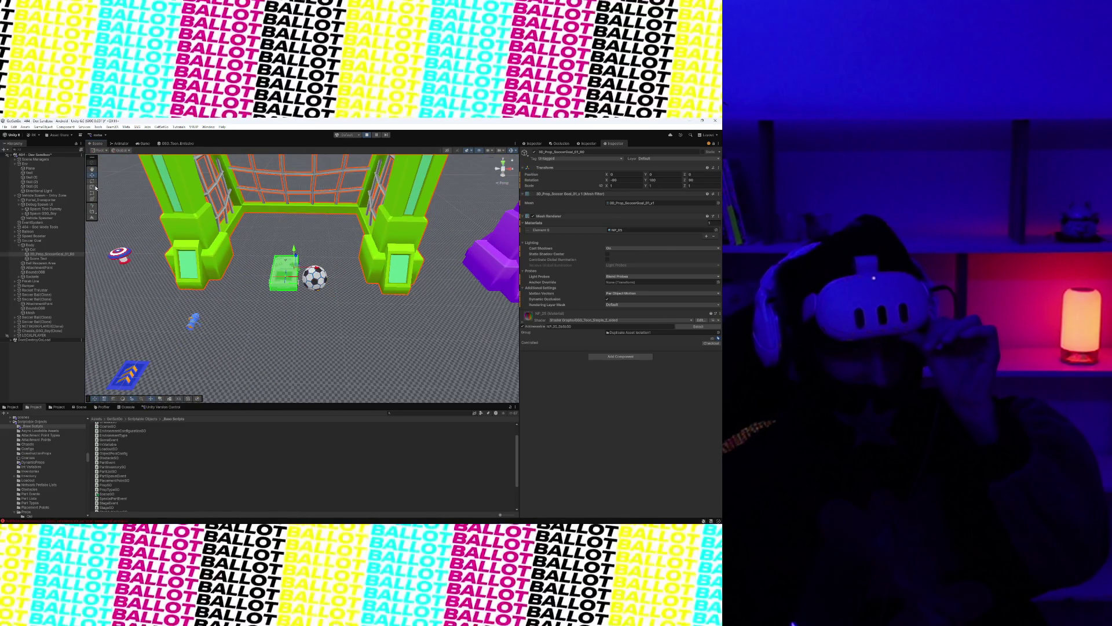
pyautogui.moveTo(296, 268); pyautogui.dragTo(353, 284)
# Inspect the ground, soccer ball, goal and Chassis_GSG_Boy(Clone), then preview through the game camera.
pyautogui.click(353, 284)
pyautogui.scroll(5, 353, 285)
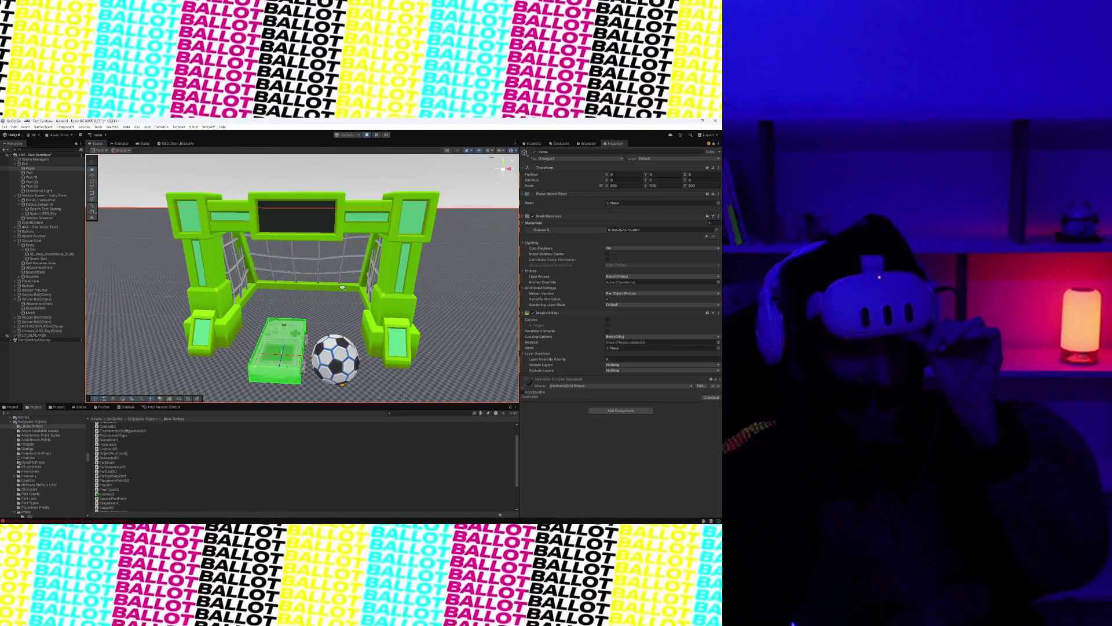
pyautogui.scroll(1, 354, 287)
pyautogui.click(334, 310)
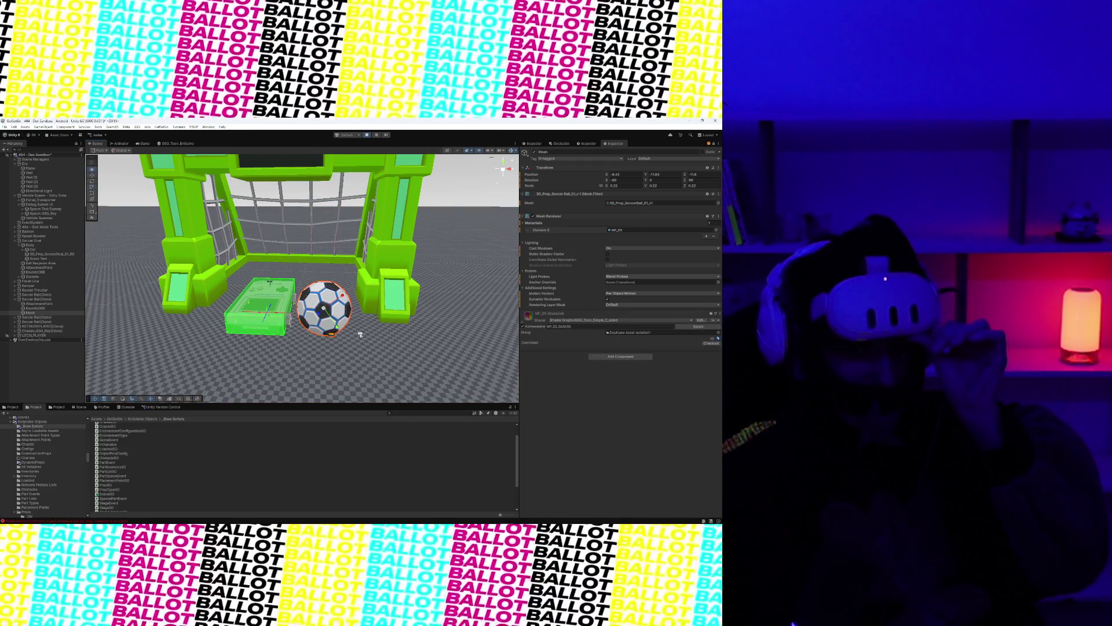
pyautogui.click(365, 324)
pyautogui.scroll(-5, 347, 337)
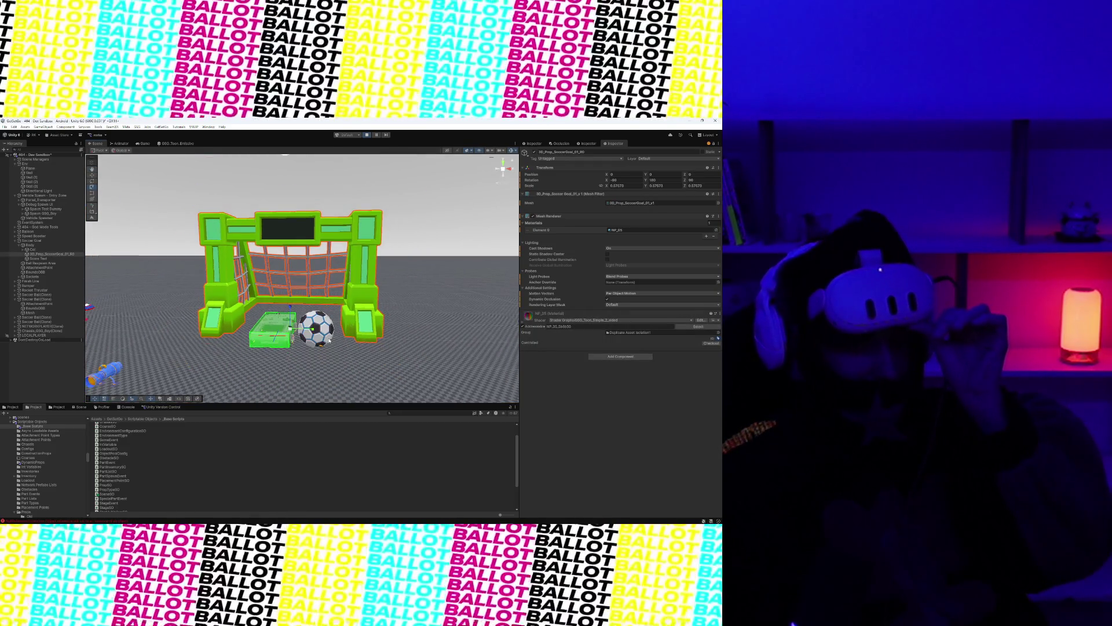
pyautogui.click(329, 340)
pyautogui.scroll(3, 336, 336)
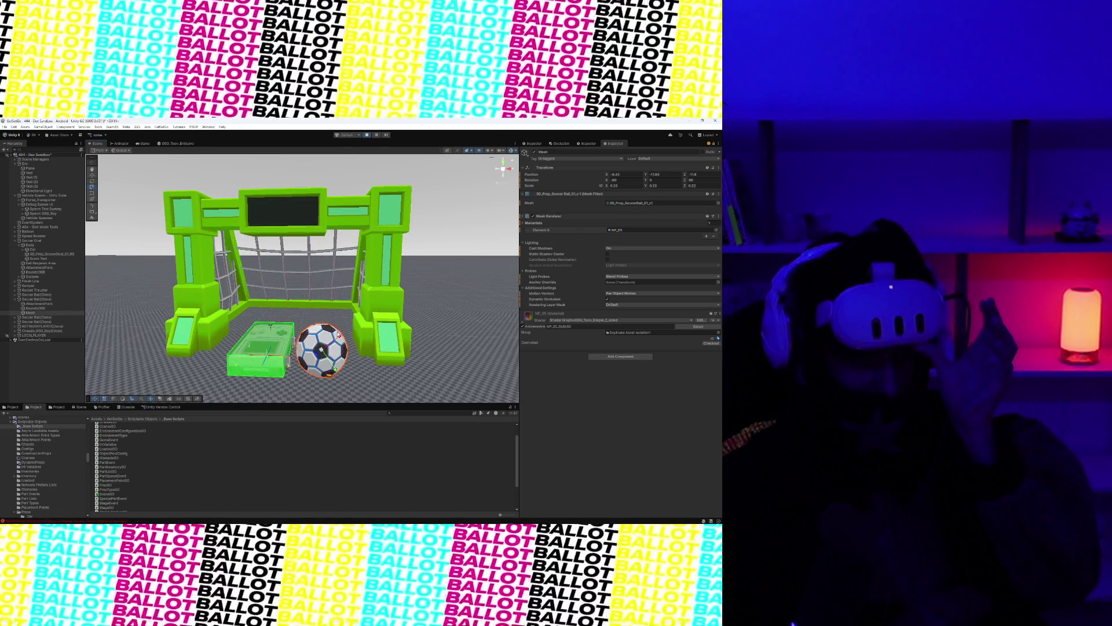
pyautogui.scroll(3, 339, 335)
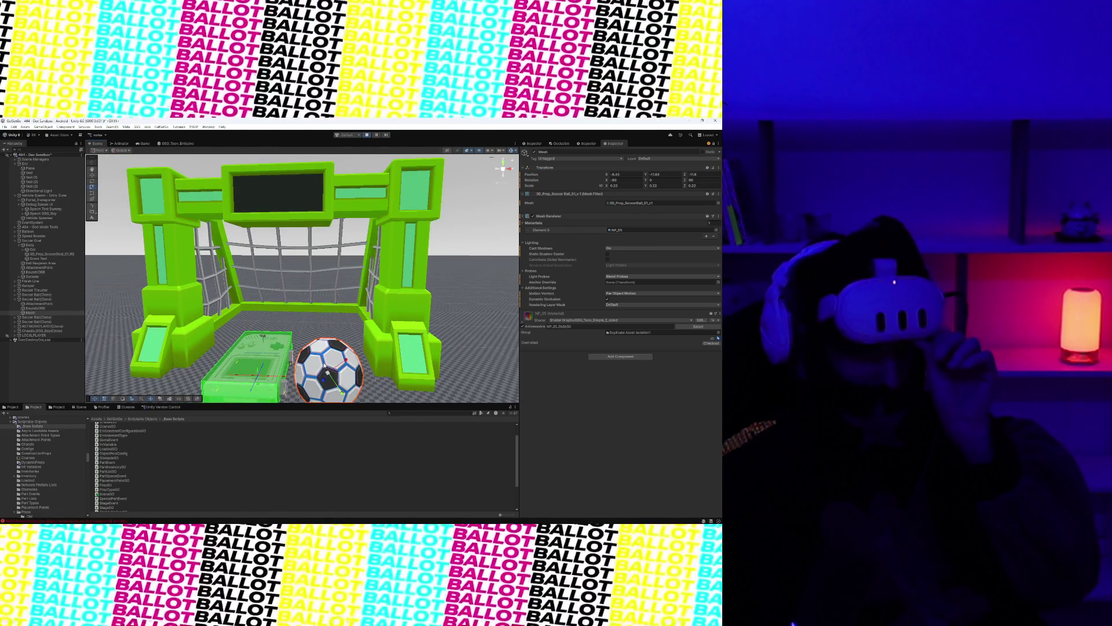
pyautogui.click(286, 370)
pyautogui.scroll(-2, 298, 374)
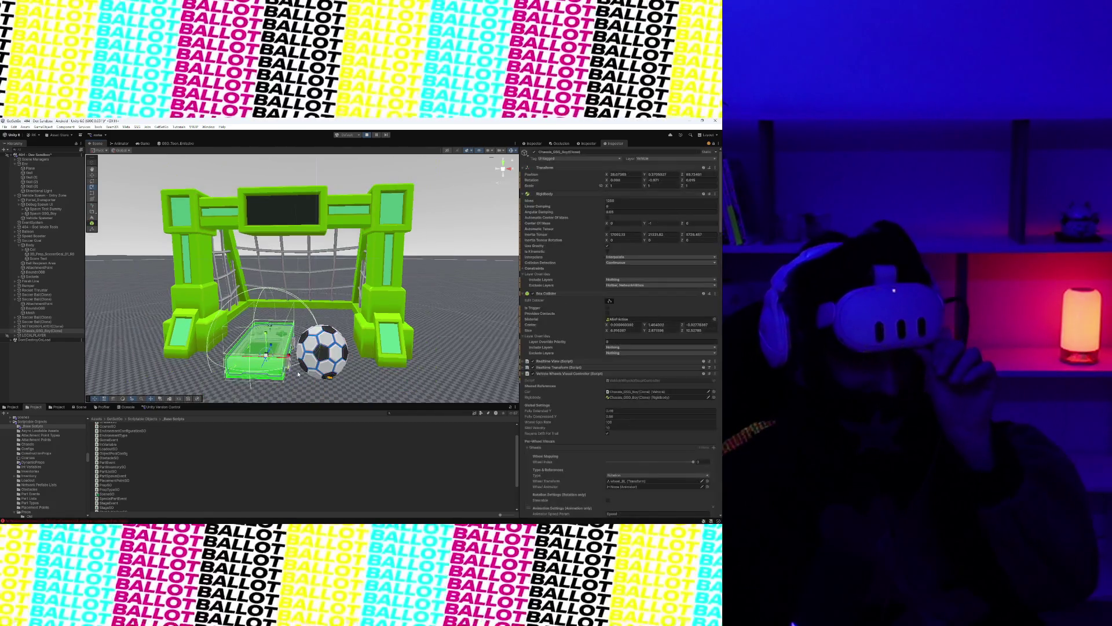
pyautogui.click(140, 144)
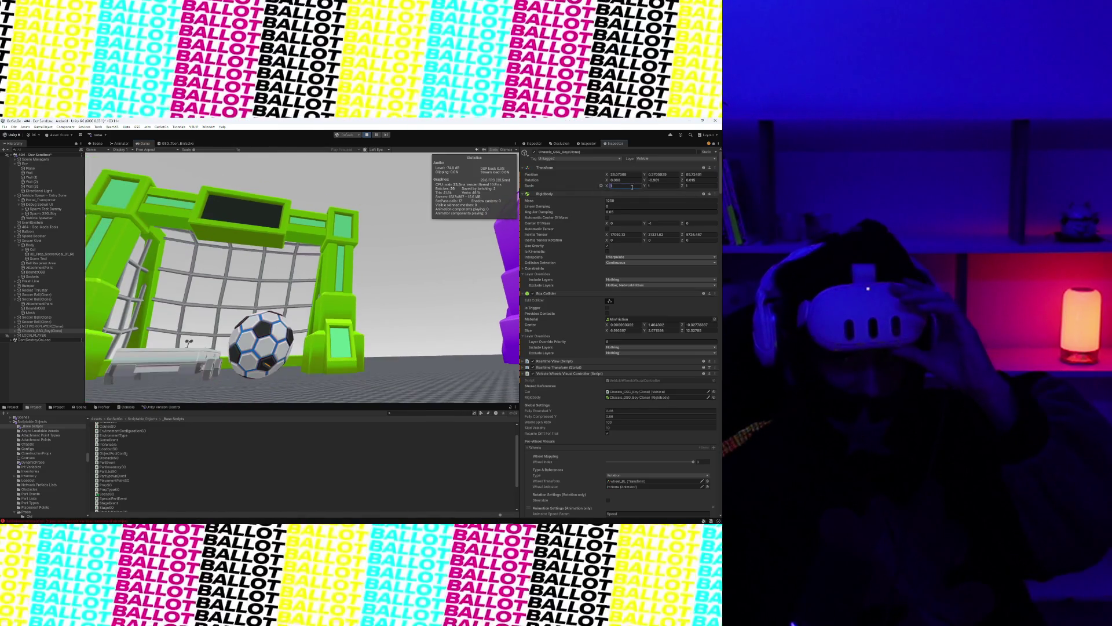
# In Play mode, review LOCALPLAYER's Inspector components, expanding and collapsing VFX Lifecycle.
pyautogui.write('5')
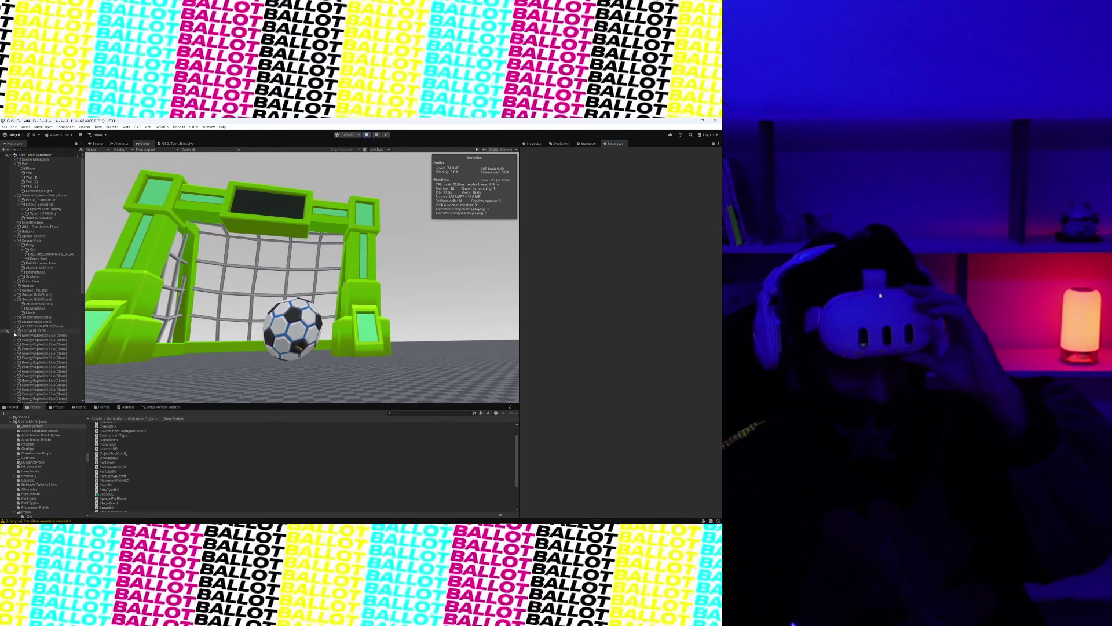
pyautogui.click(25, 331)
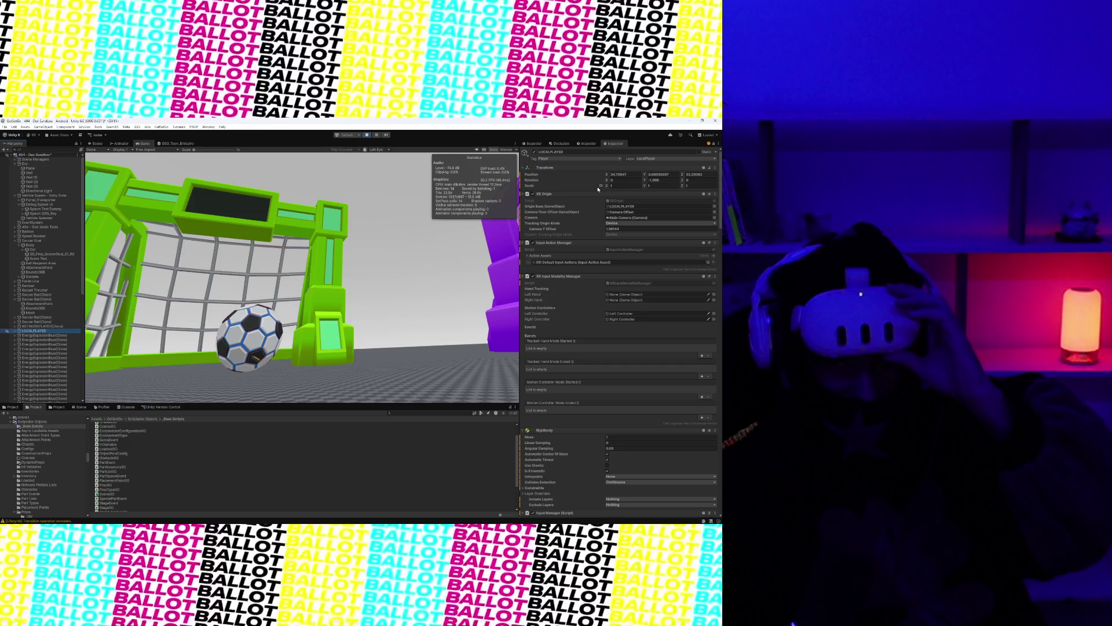
pyautogui.click(612, 184)
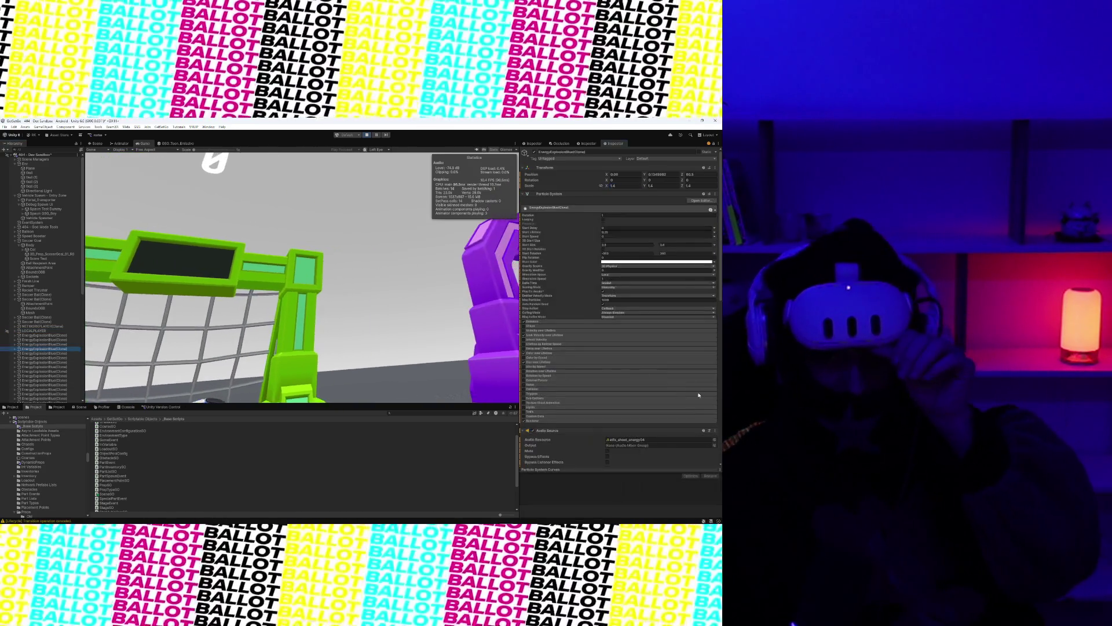
pyautogui.scroll(-3, 631, 381)
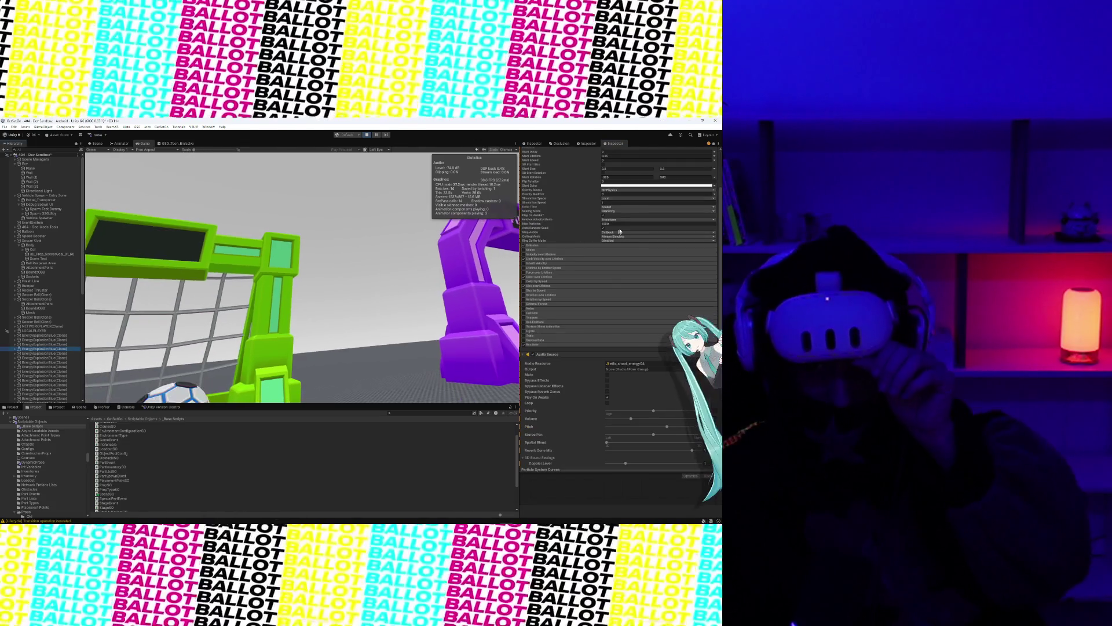
pyautogui.scroll(-8, 621, 315)
pyautogui.scroll(-3, 621, 315)
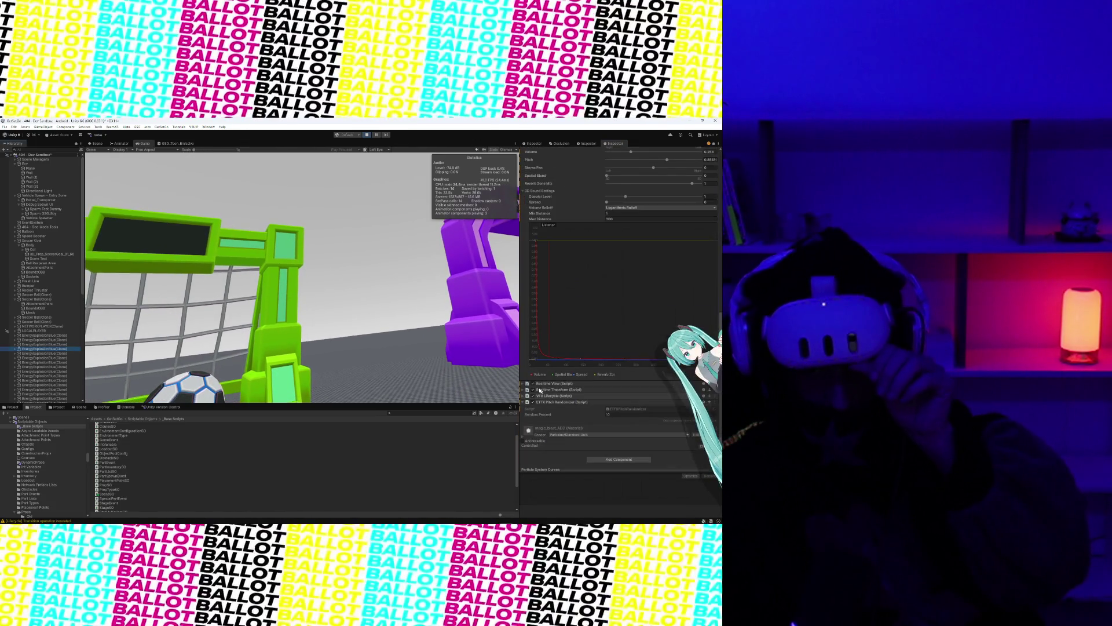
pyautogui.click(523, 395)
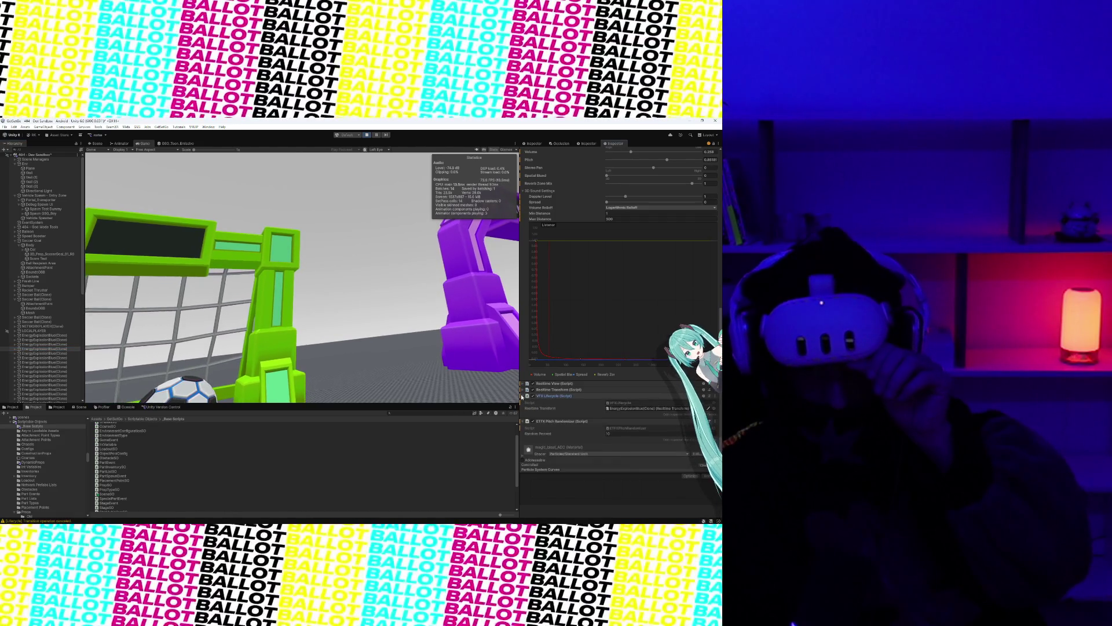
pyautogui.click(523, 396)
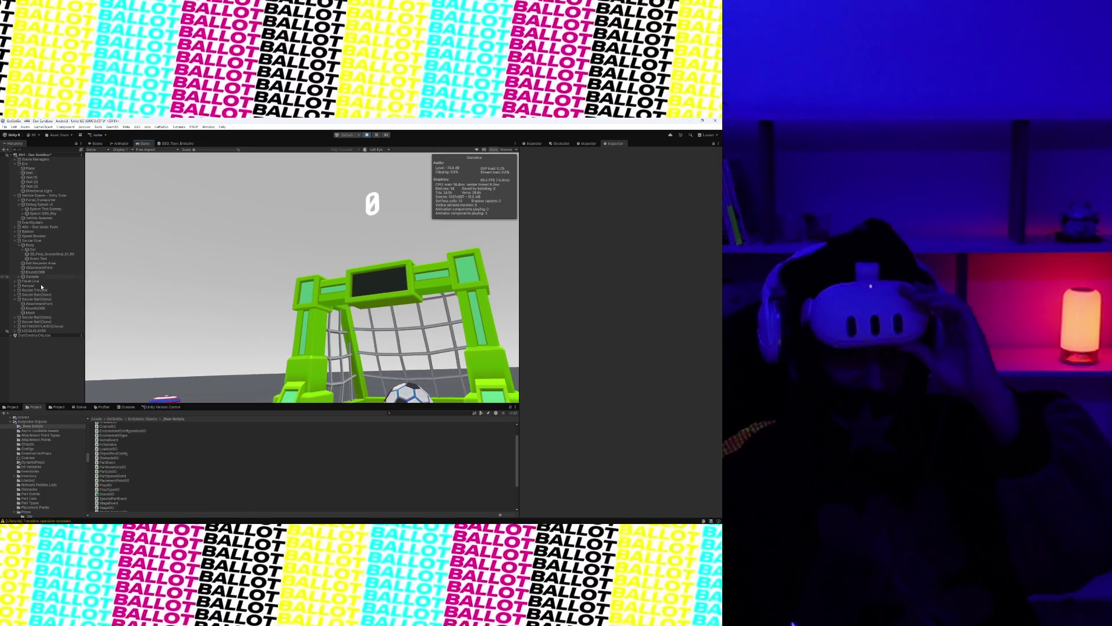
# Set LOCALPLAYER Scale X to 10, revert it to 1, and go back to the Scene view.
pyautogui.click(36, 331)
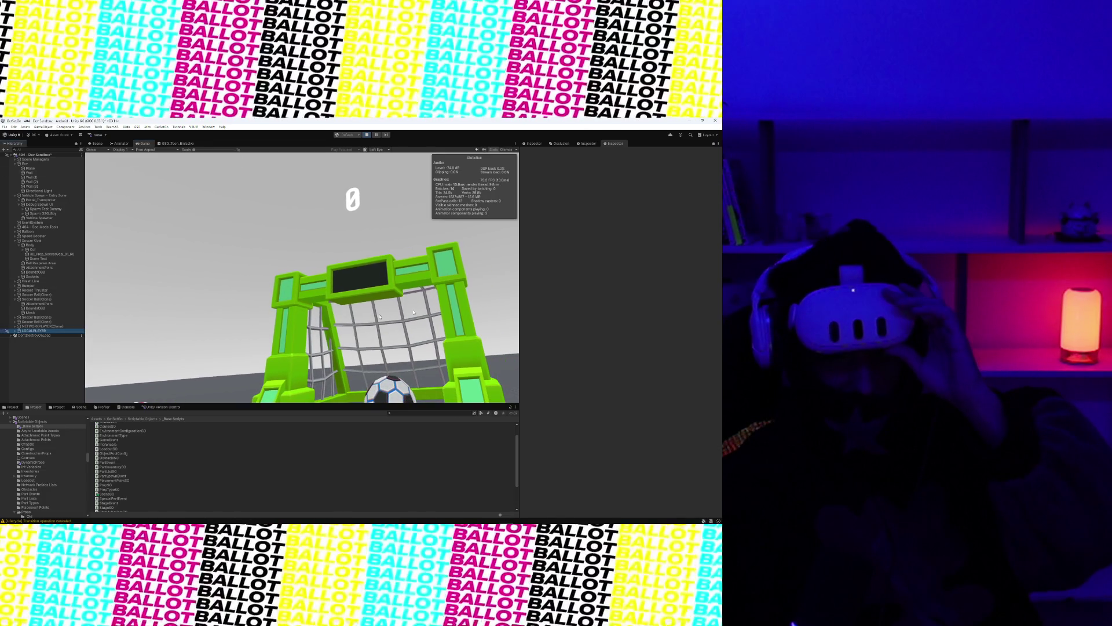
pyautogui.click(629, 184)
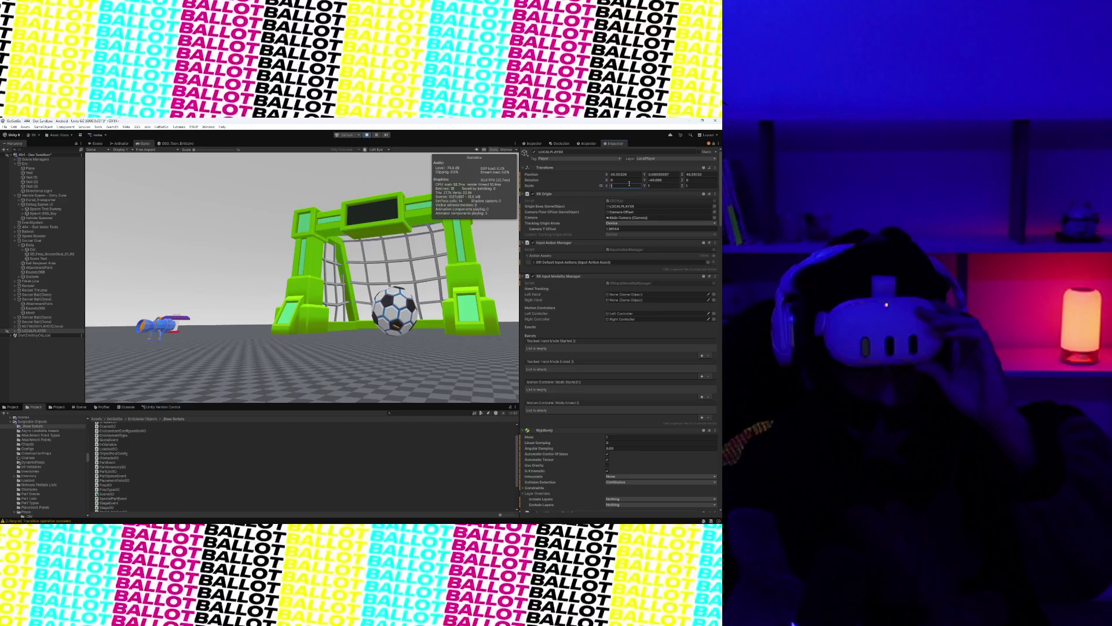
pyautogui.write('0')
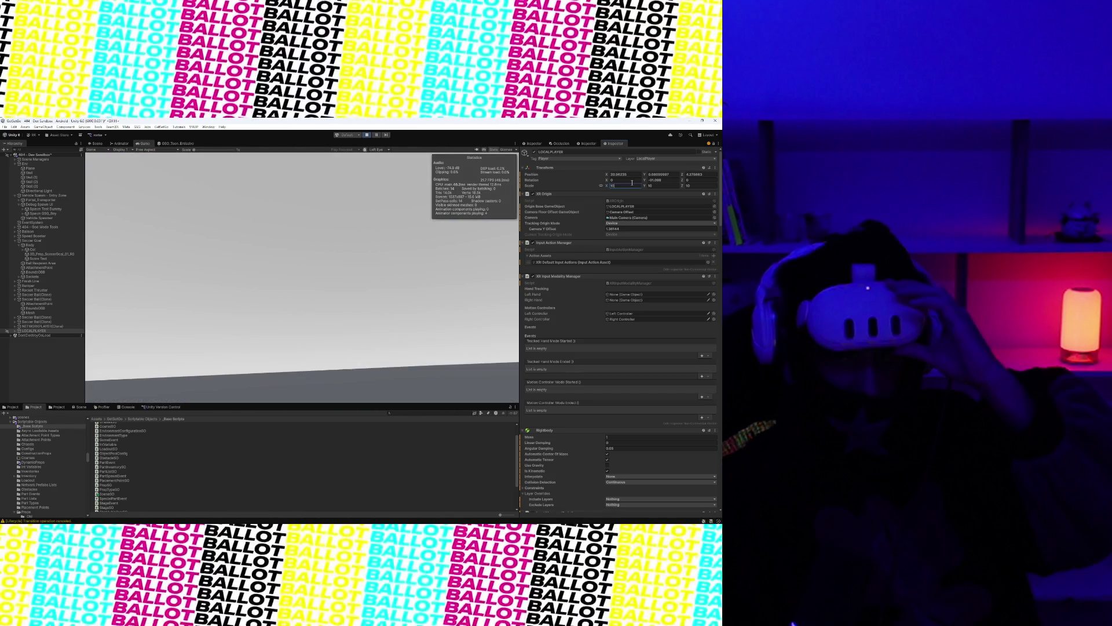
pyautogui.press('BackSpace')
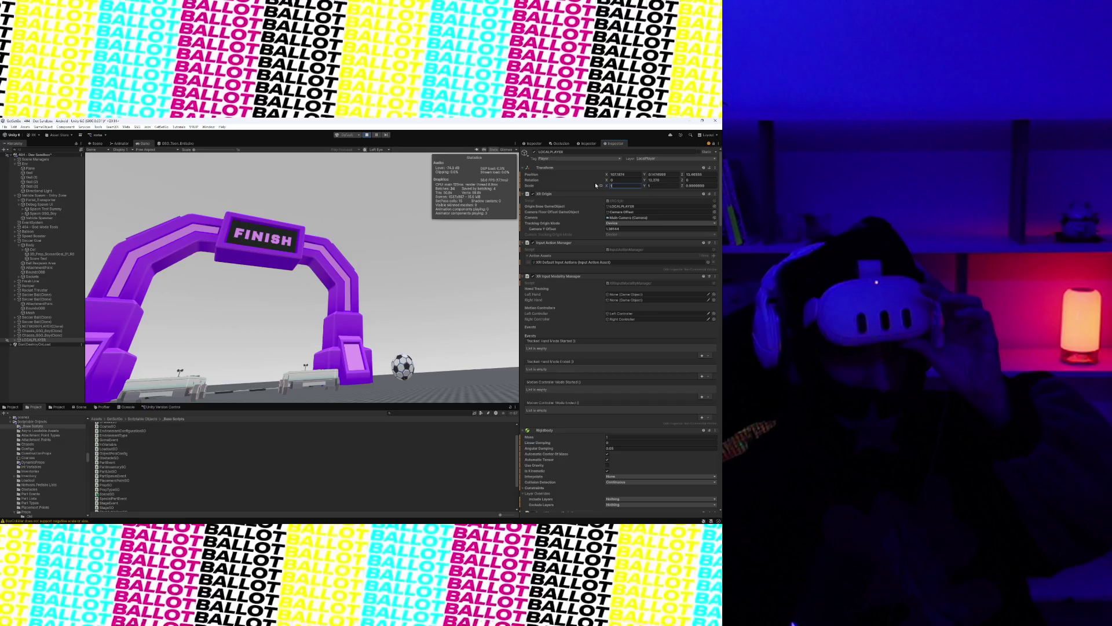
pyautogui.click(95, 143)
# Frame the FINISH arch, shrink it slightly with the scale gizmo, then preview the Game view.
pyautogui.scroll(-5, 286, 309)
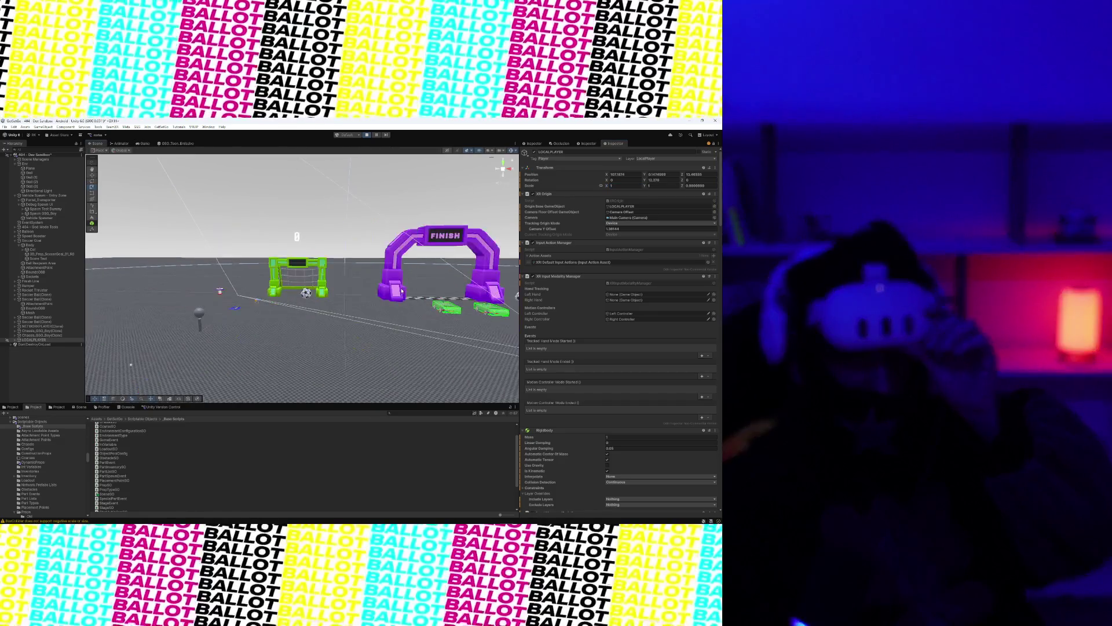
pyautogui.click(228, 311)
pyautogui.press('f')
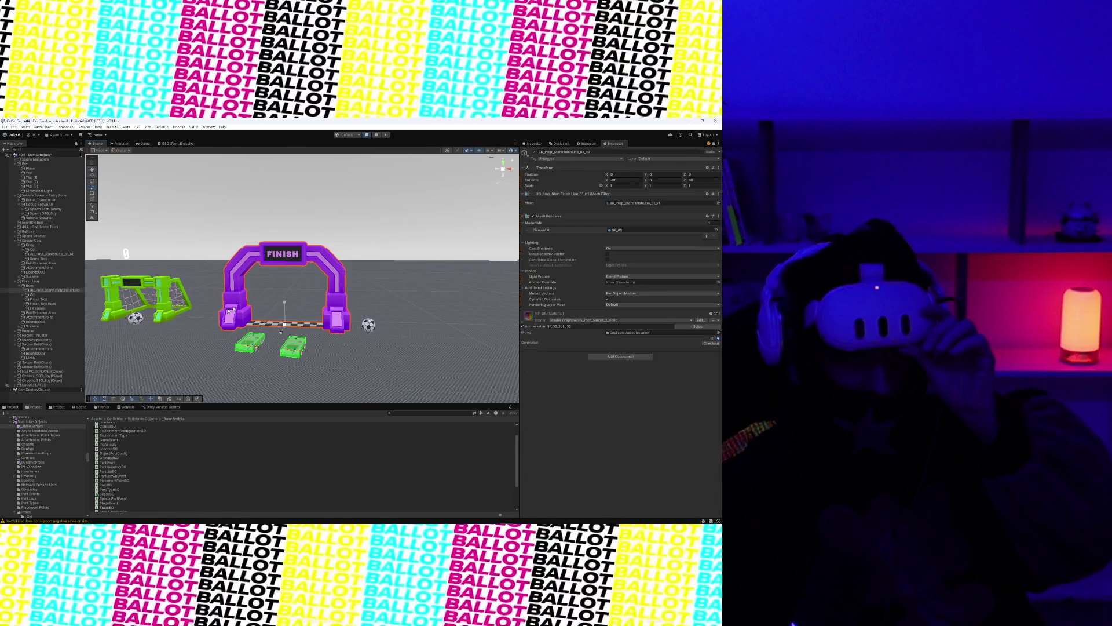
pyautogui.click(287, 255)
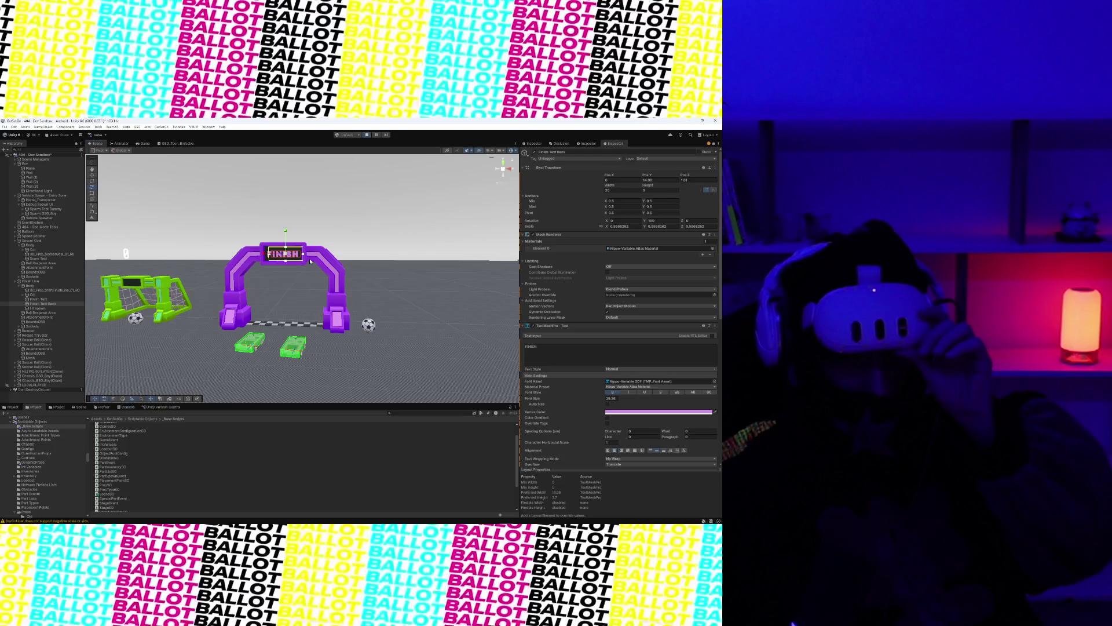
pyautogui.click(283, 326)
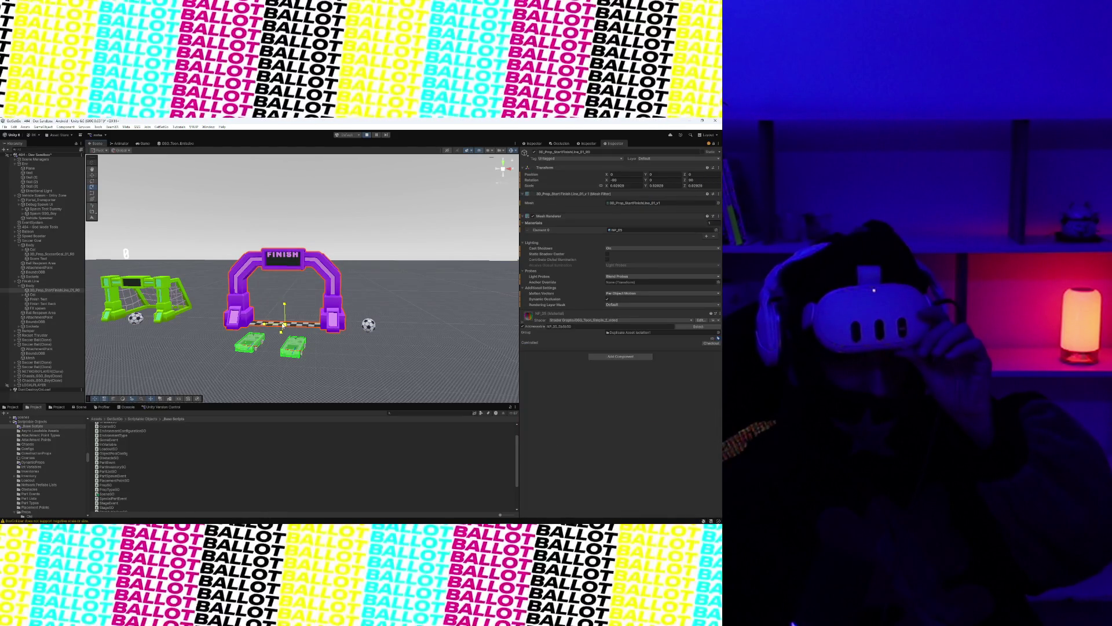
pyautogui.moveTo(282, 325); pyautogui.dragTo(274, 325)
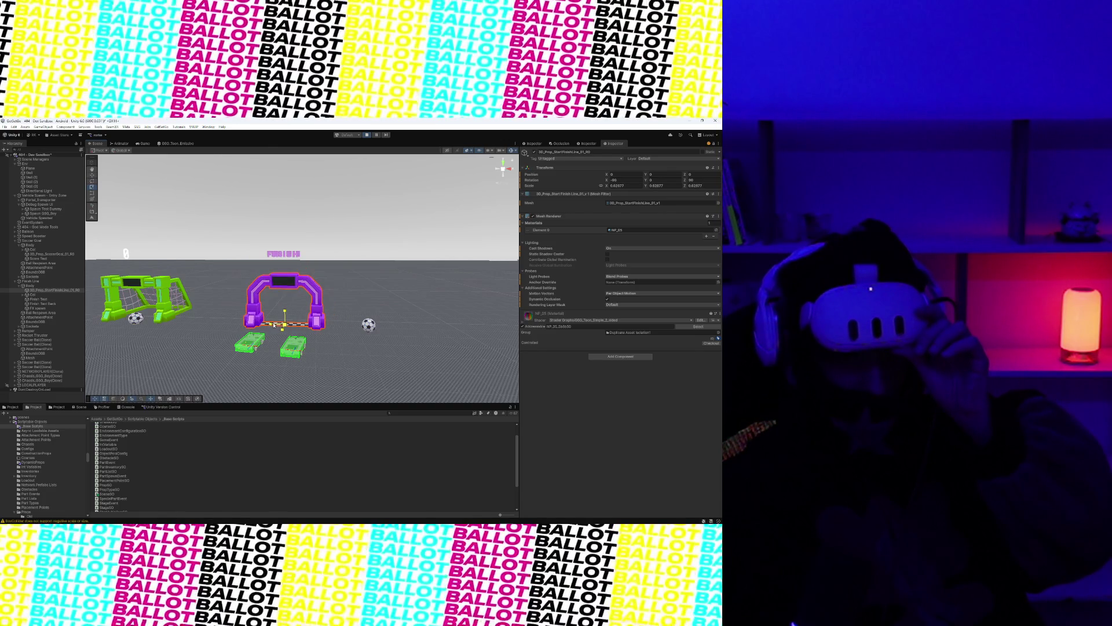
pyautogui.moveTo(273, 325); pyautogui.dragTo(274, 325)
pyautogui.click(144, 143)
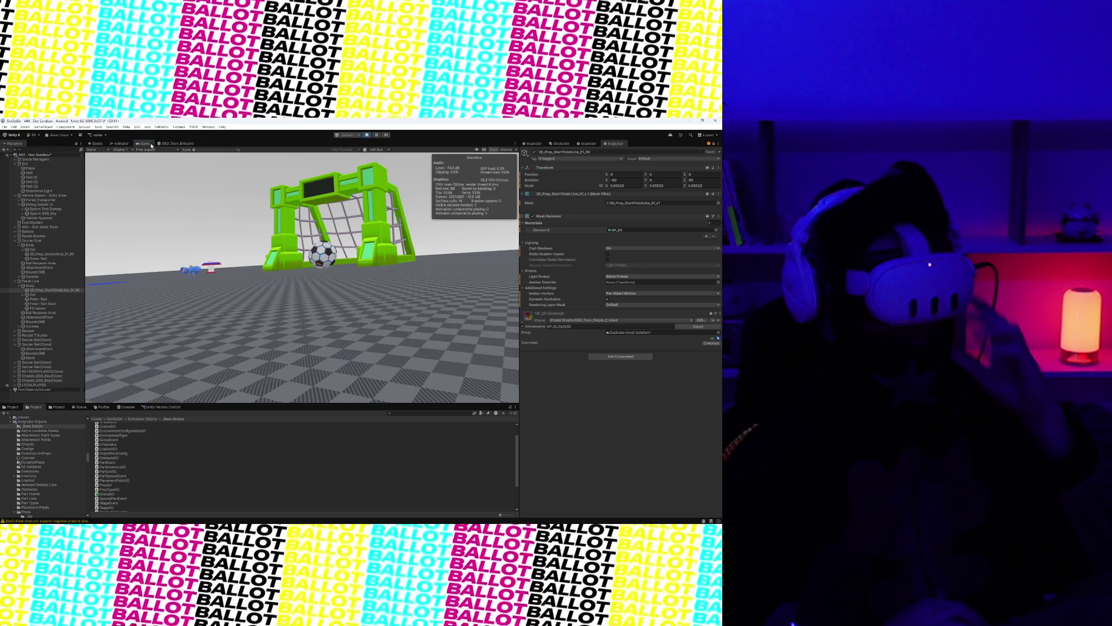
# Frame the green soccer goal in the Scene view and orbit to look toward the purple arch.
pyautogui.hotkey('ctrl', '1')
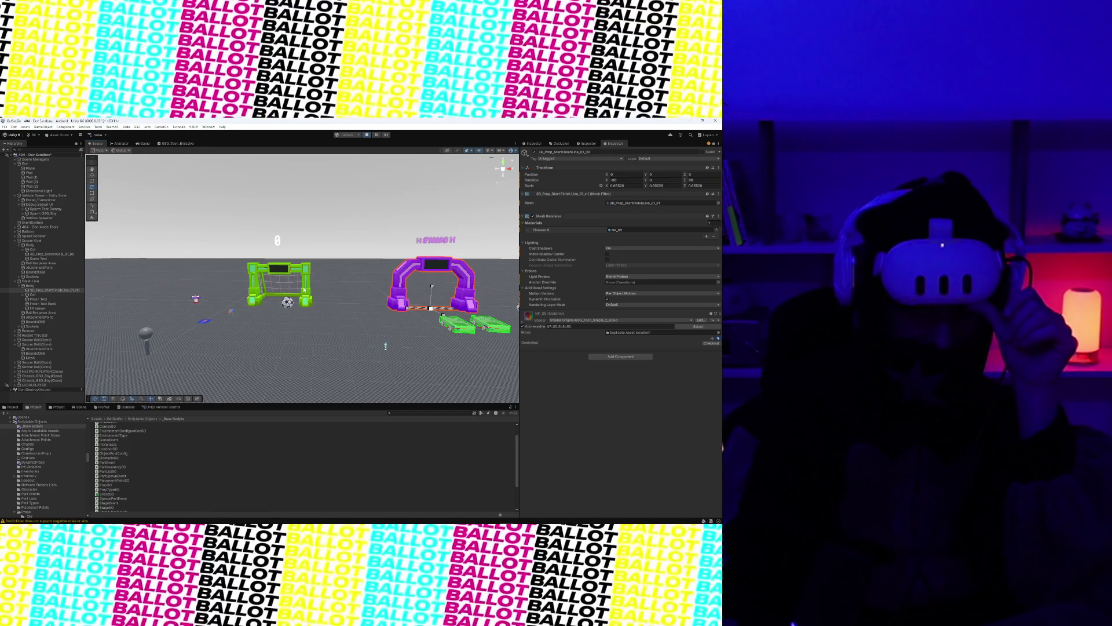
pyautogui.click(279, 284)
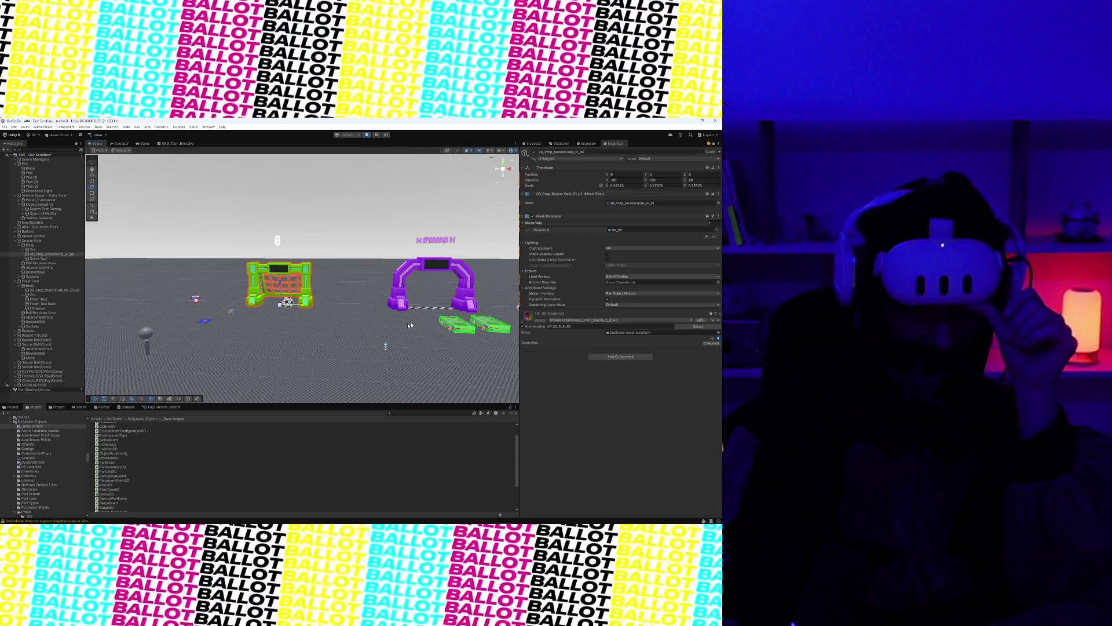
pyautogui.press('f')
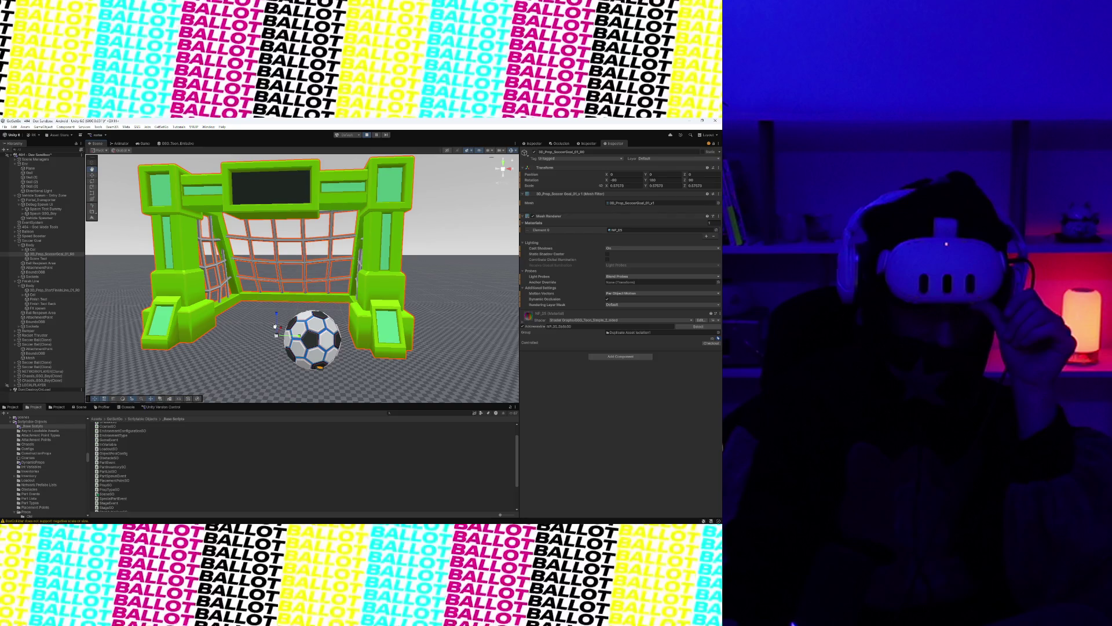
pyautogui.scroll(-5, 275, 327)
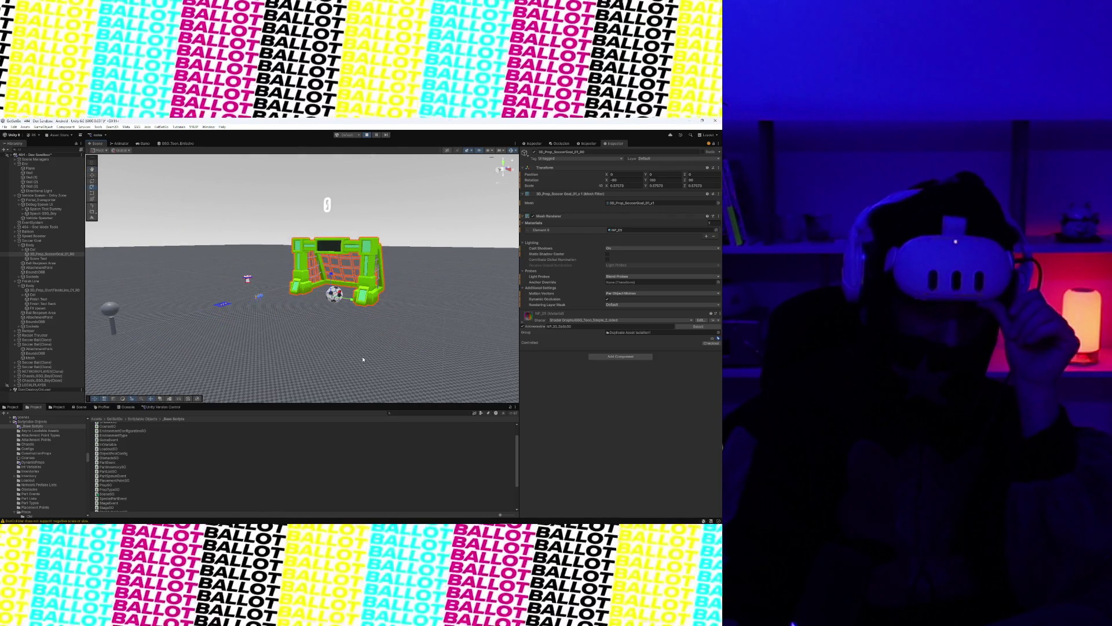
pyautogui.scroll(-3, 363, 360)
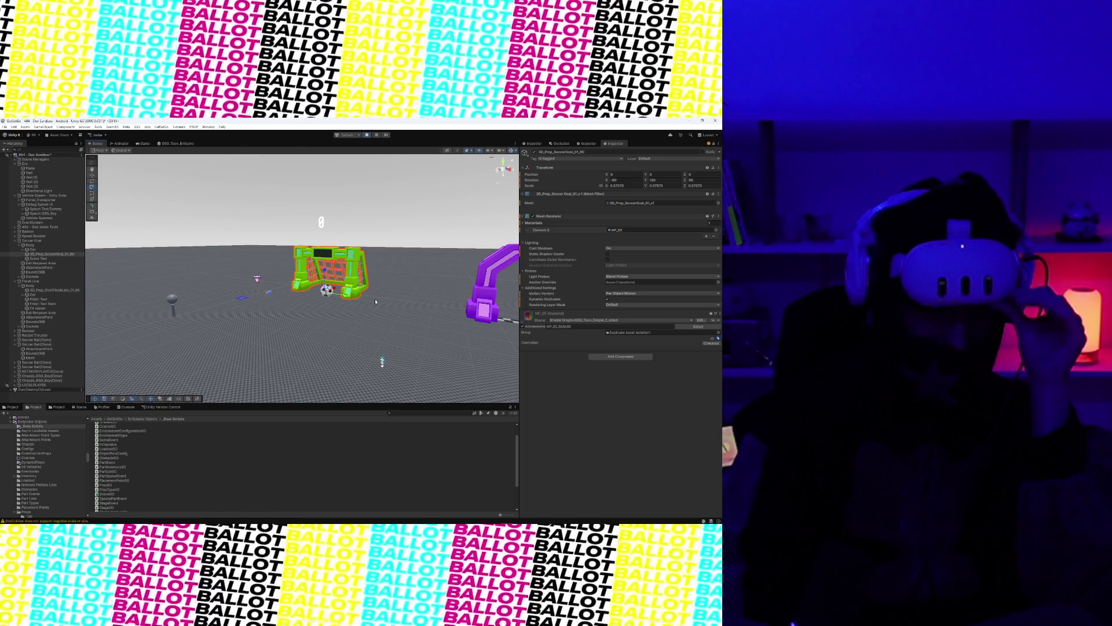
pyautogui.scroll(-3, 376, 301)
pyautogui.keyDown('alt'); pyautogui.moveTo(376, 301); pyautogui.dragTo(321, 307); pyautogui.keyUp('alt')
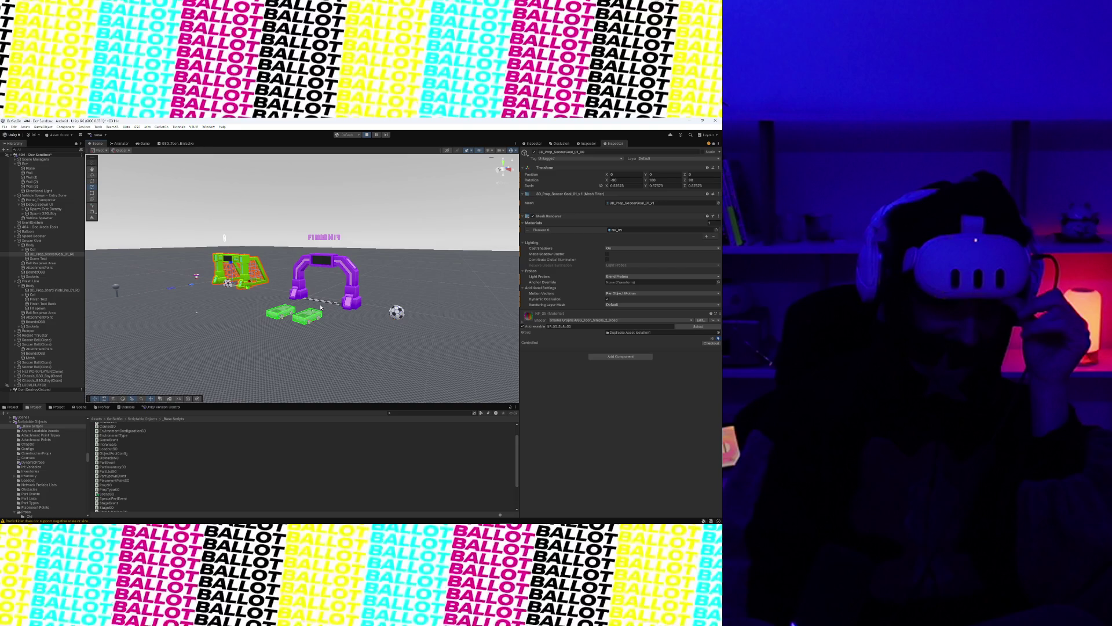
pyautogui.press('f')
pyautogui.scroll(-2, 363, 298)
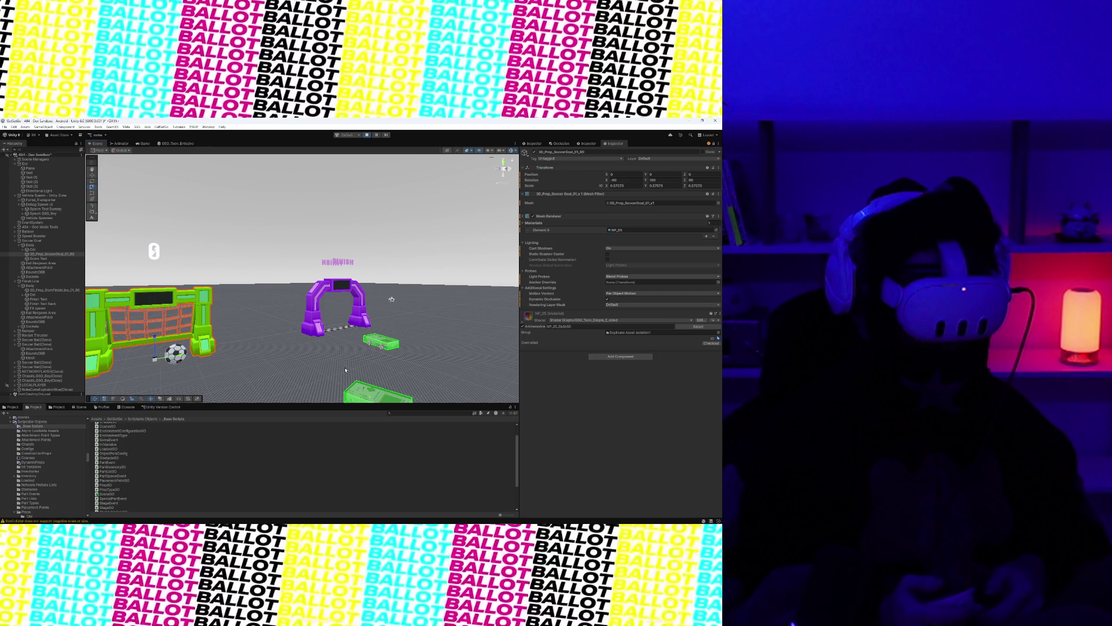
pyautogui.click(34, 385)
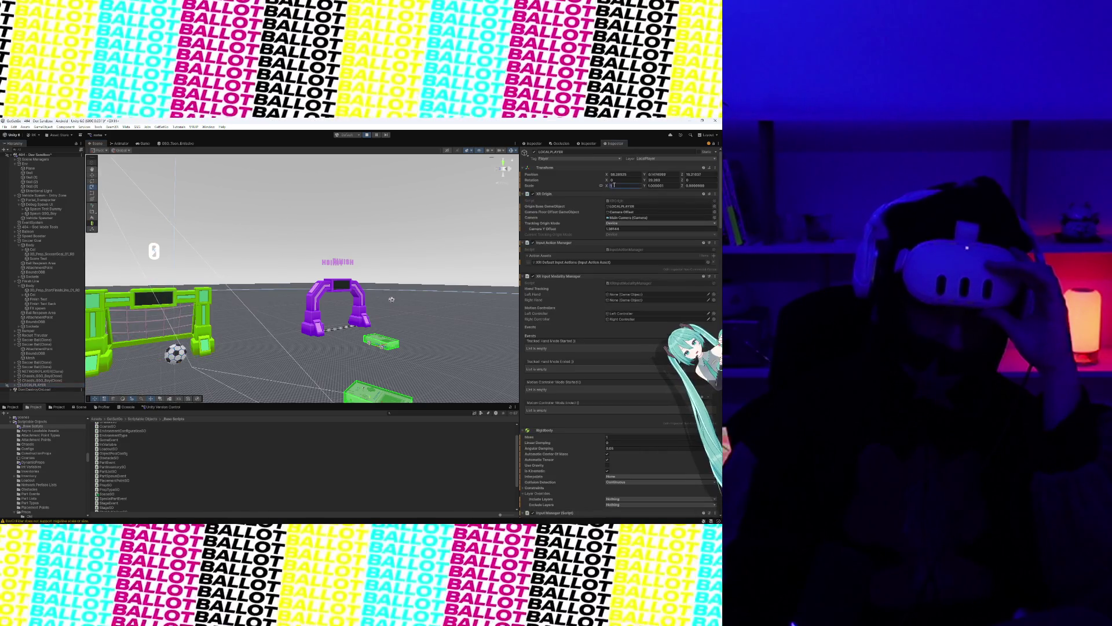
# Set LOCALPLAYER scale to 10 on all axes, orbit to check it, then view through the player camera.
pyautogui.click(614, 185)
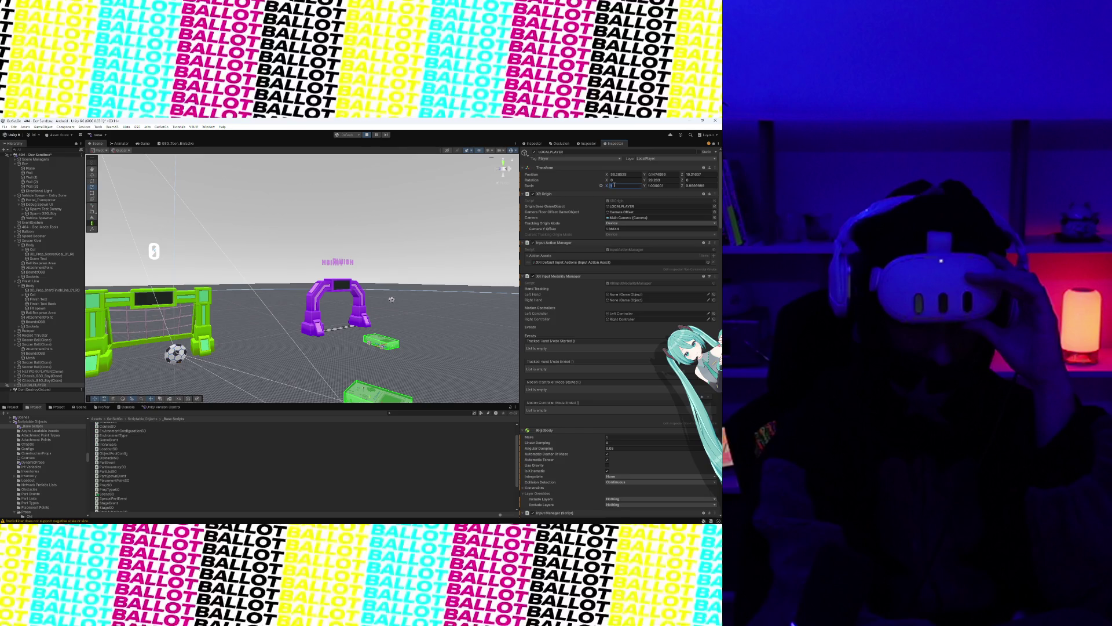
pyautogui.write('0')
pyautogui.press('Return')
pyautogui.moveTo(363, 313); pyautogui.dragTo(275, 322)
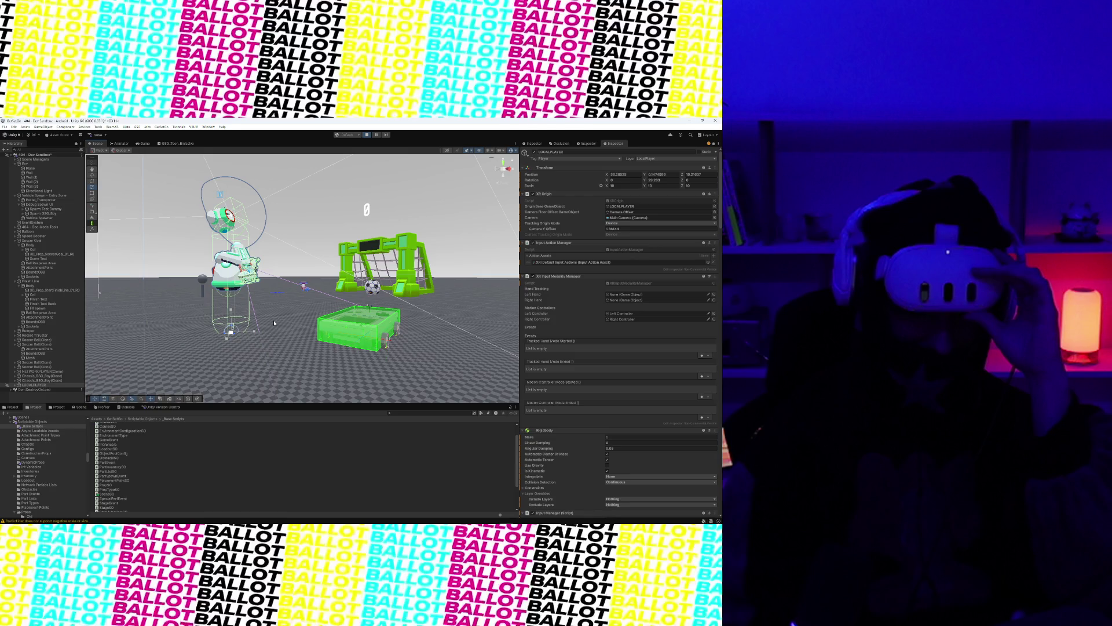
pyautogui.hotkey('ctrl', '2')
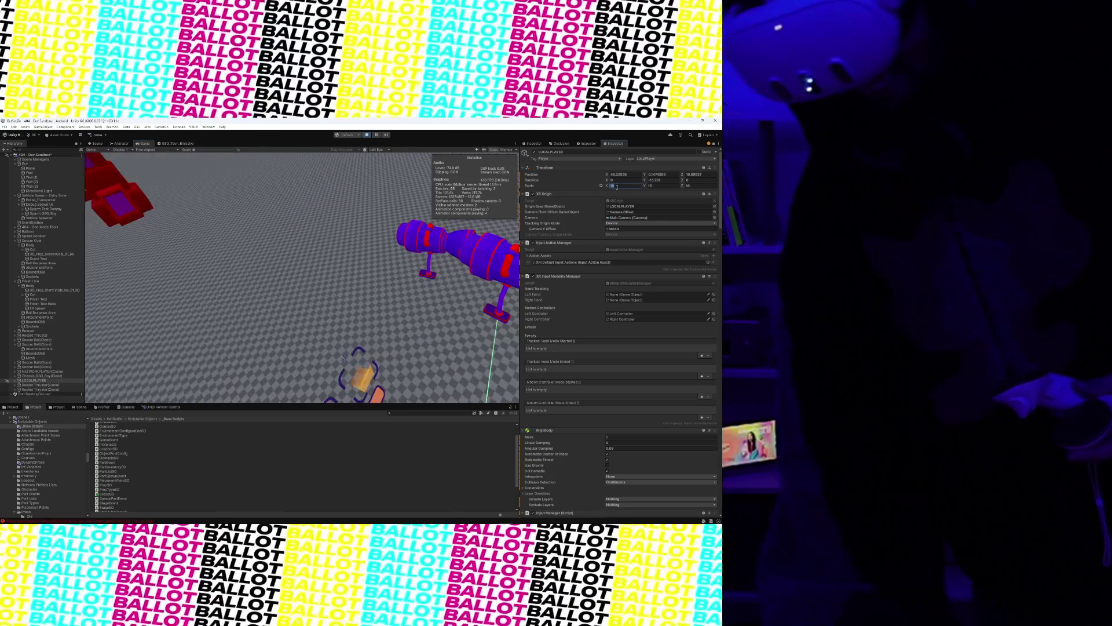
pyautogui.click(617, 186)
# Set the LOCALPLAYER Transform Scale X to 5, with the linked Y and Z following.
pyautogui.write('5')
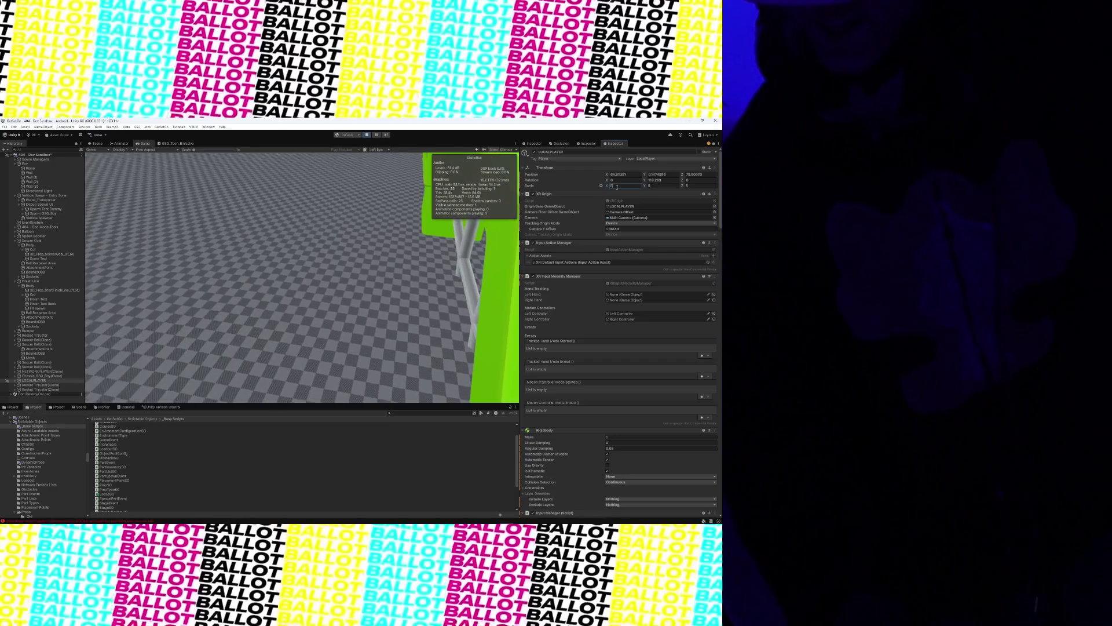
# Play-test the VR soccer scene beside the green goal and enter a value of 10.
pyautogui.write('1')
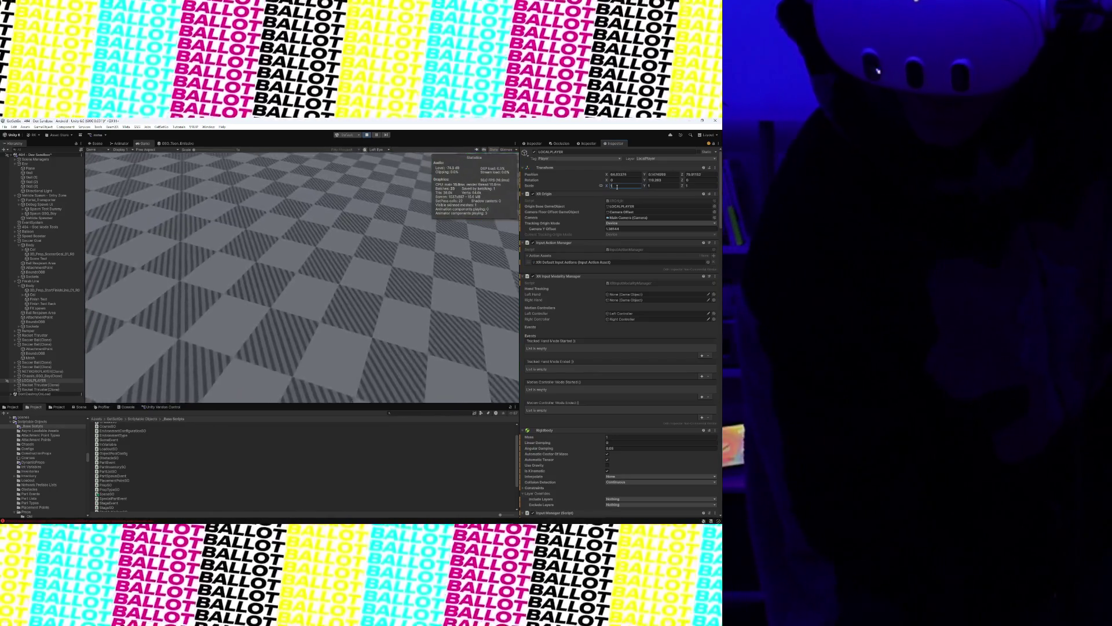
pyautogui.write('0')
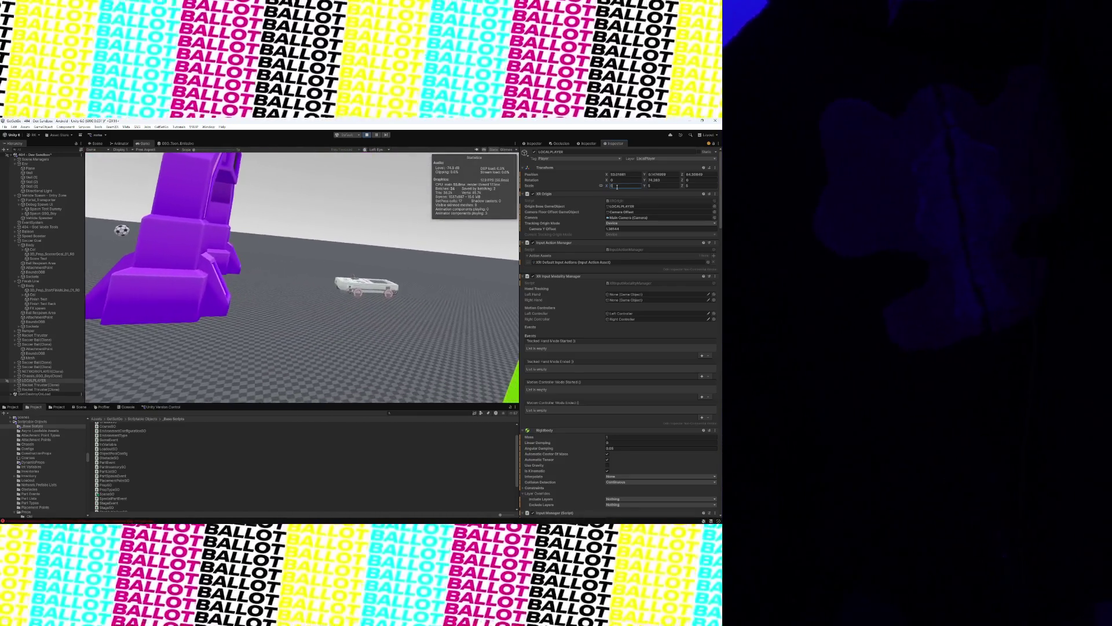
# Exit Play mode, returning to the Scene view with the green goal and score reading 0.
pyautogui.click(365, 136)
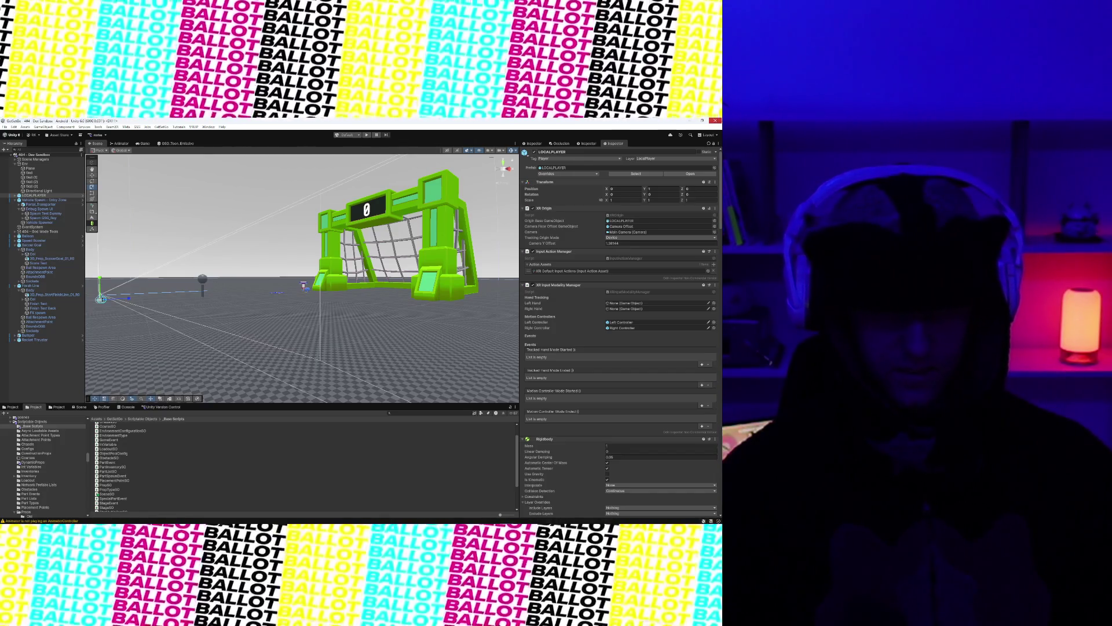
# Close the Unity Hub window and the GSG Concept Pipeline doc.
pyautogui.click(452, 519)
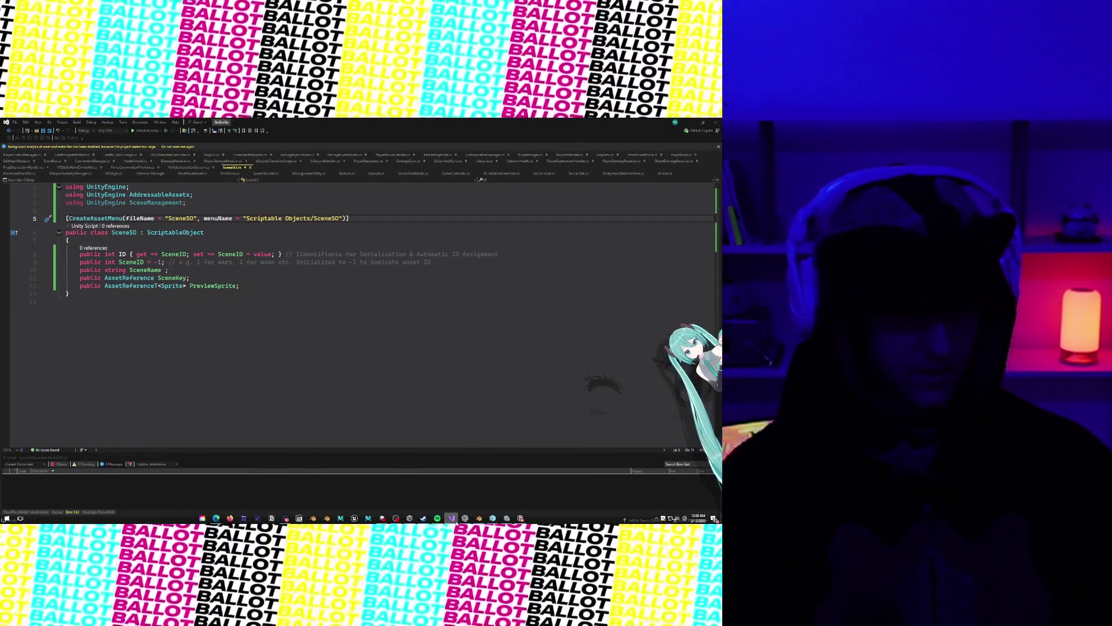
pyautogui.click(465, 519)
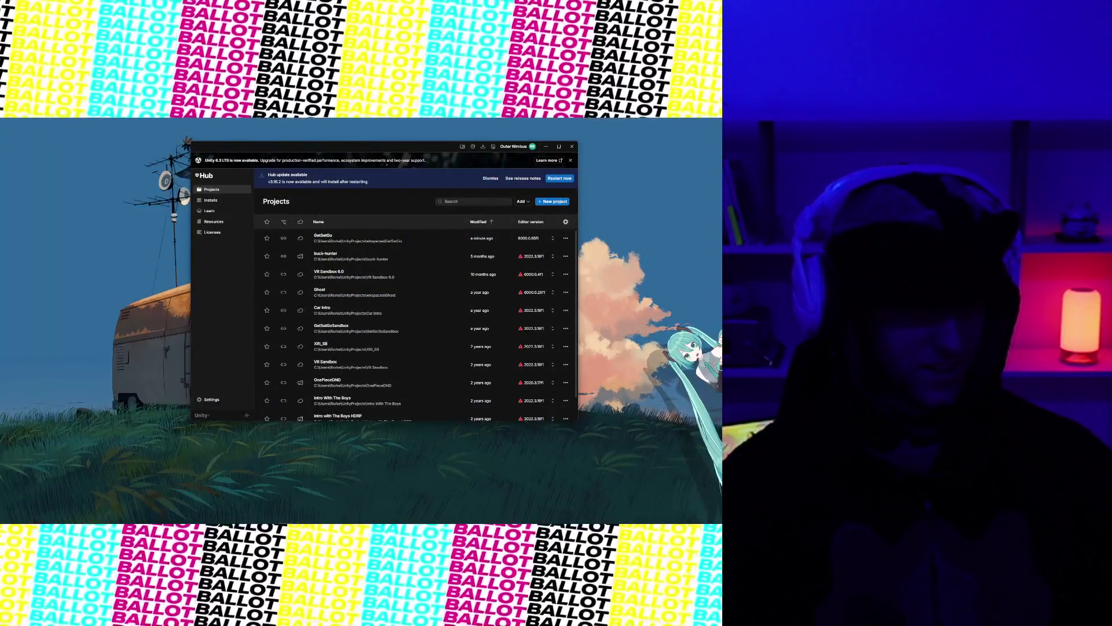
pyautogui.click(572, 146)
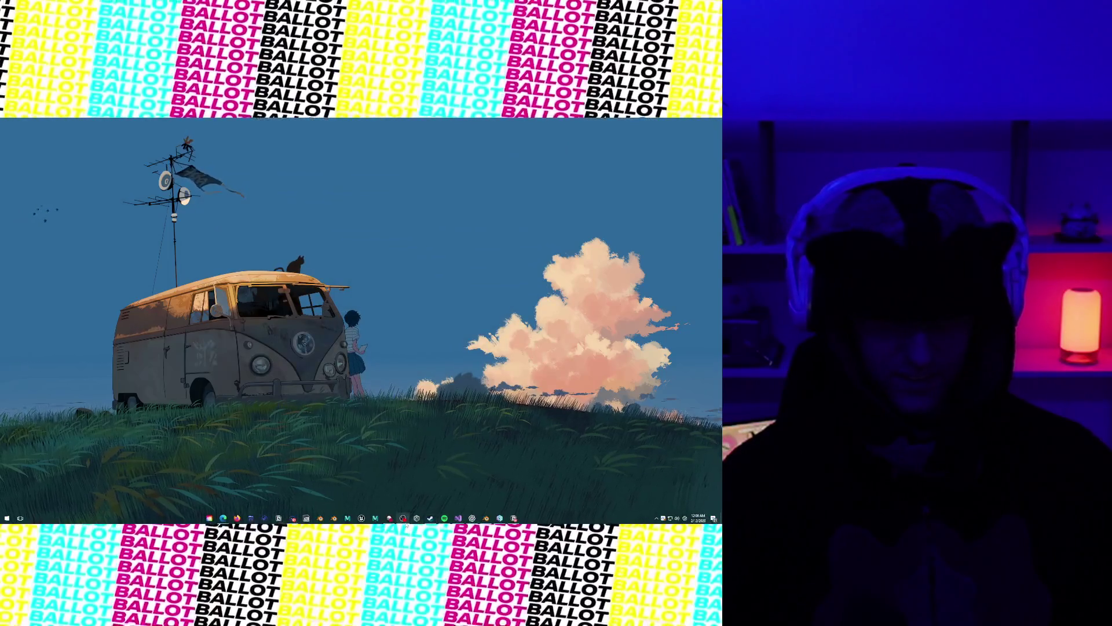
pyautogui.click(514, 518)
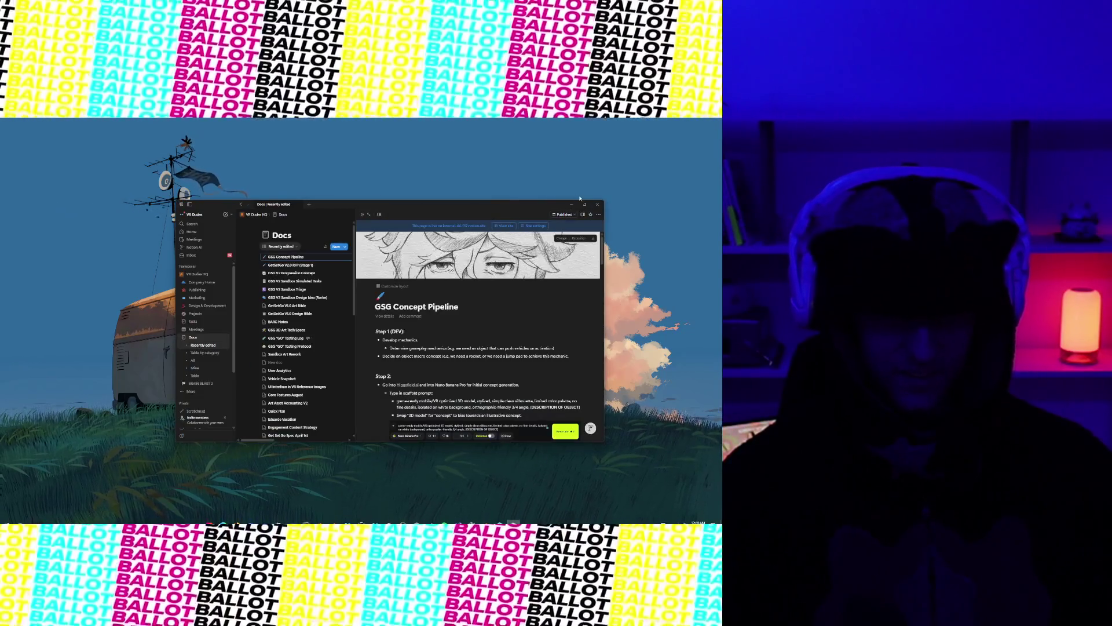
pyautogui.click(597, 207)
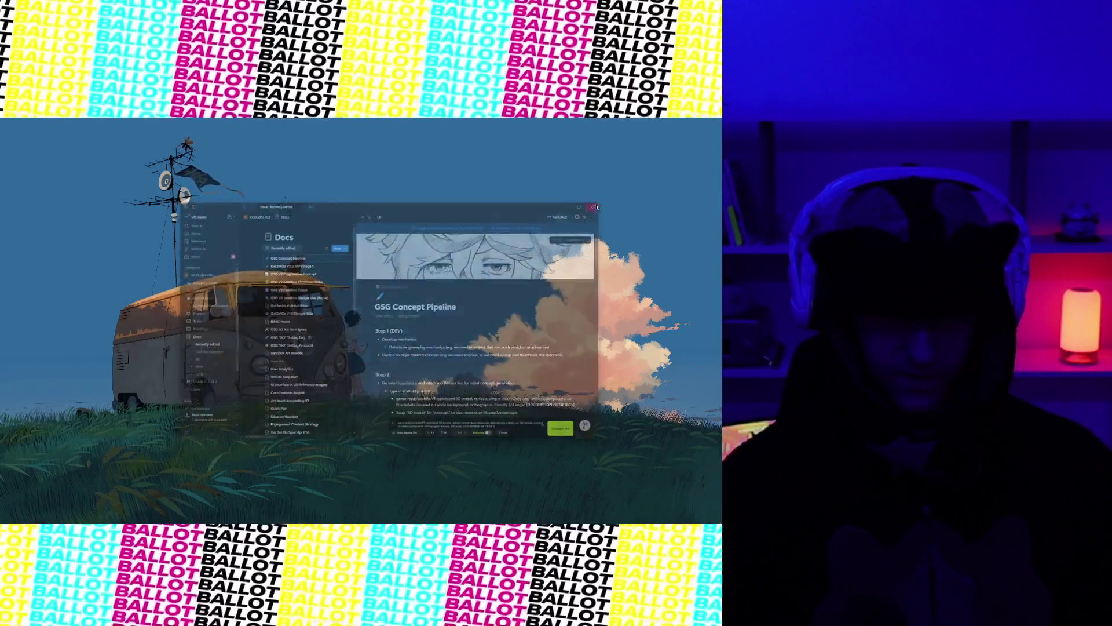
# Close the file comparison window and bring up the soccer-goal model in Blender.
pyautogui.click(510, 519)
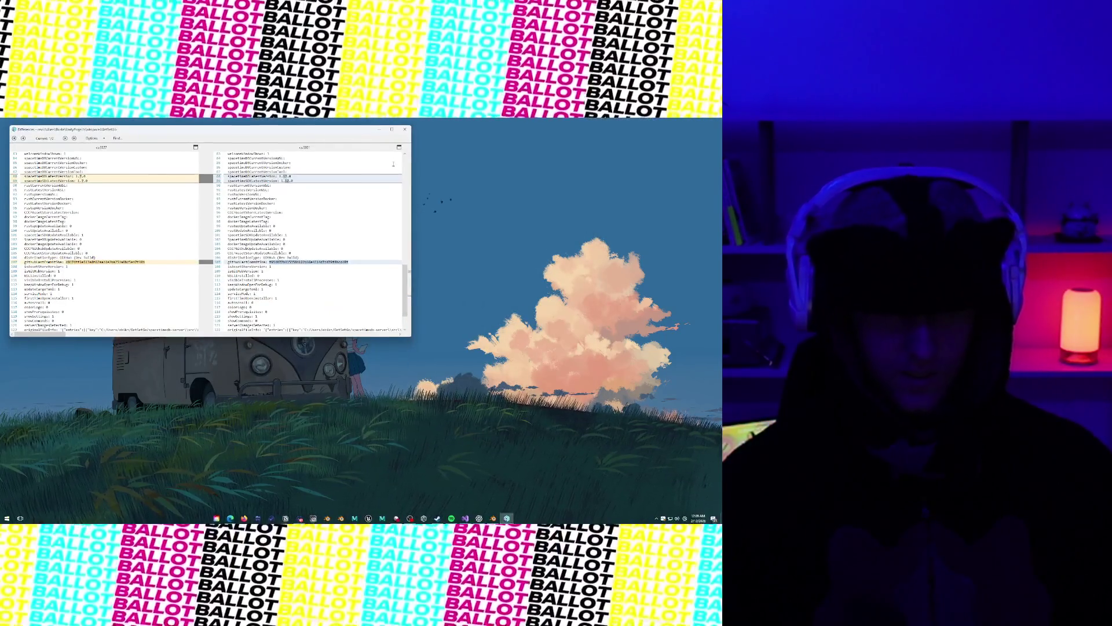
pyautogui.click(408, 129)
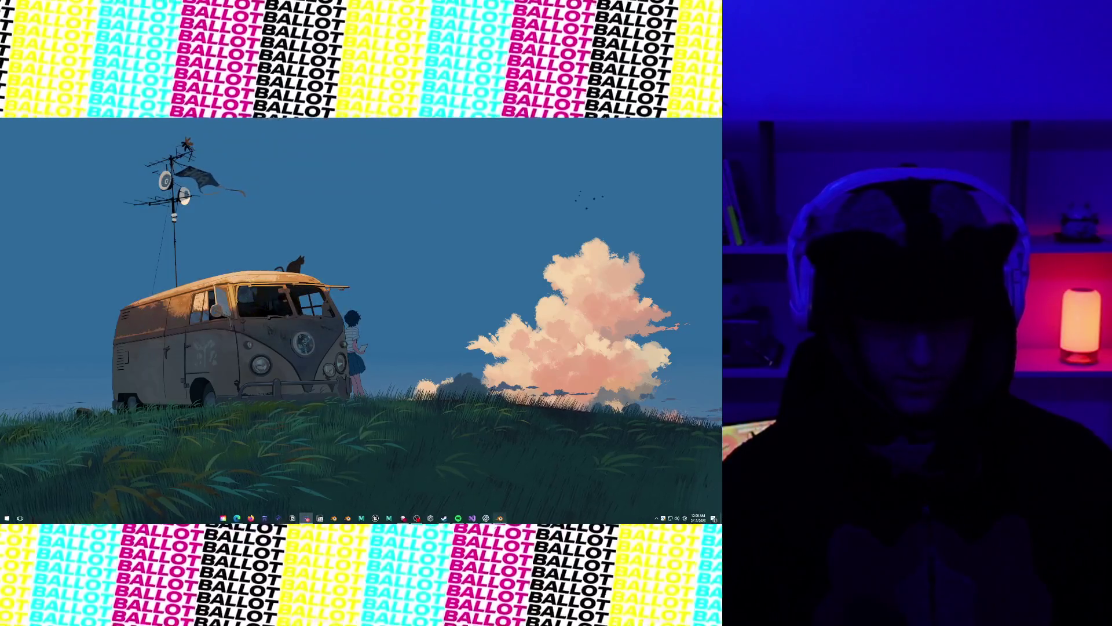
pyautogui.click(499, 518)
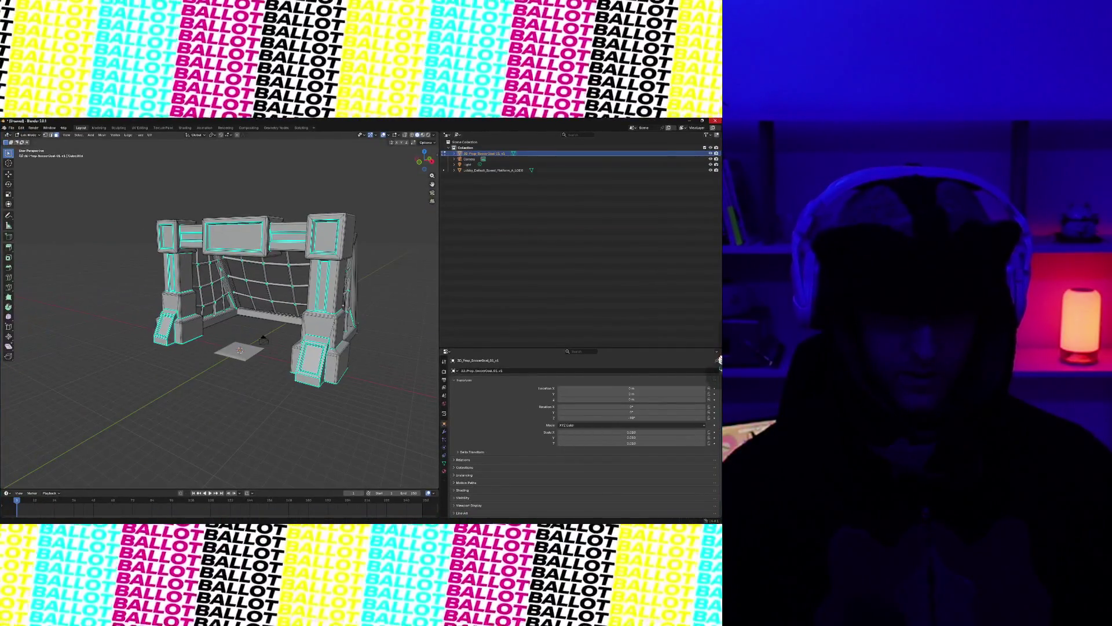
# Box-select across the goal model and try scaling it up, then undo the scale.
pyautogui.scroll(8, 253, 331)
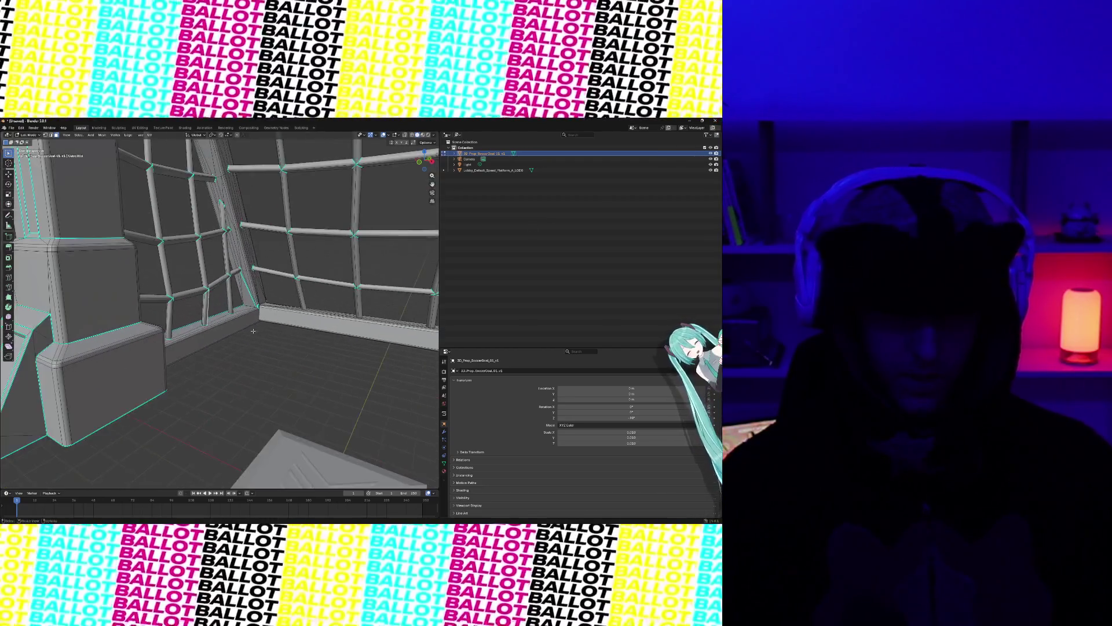
pyautogui.scroll(-8, 253, 331)
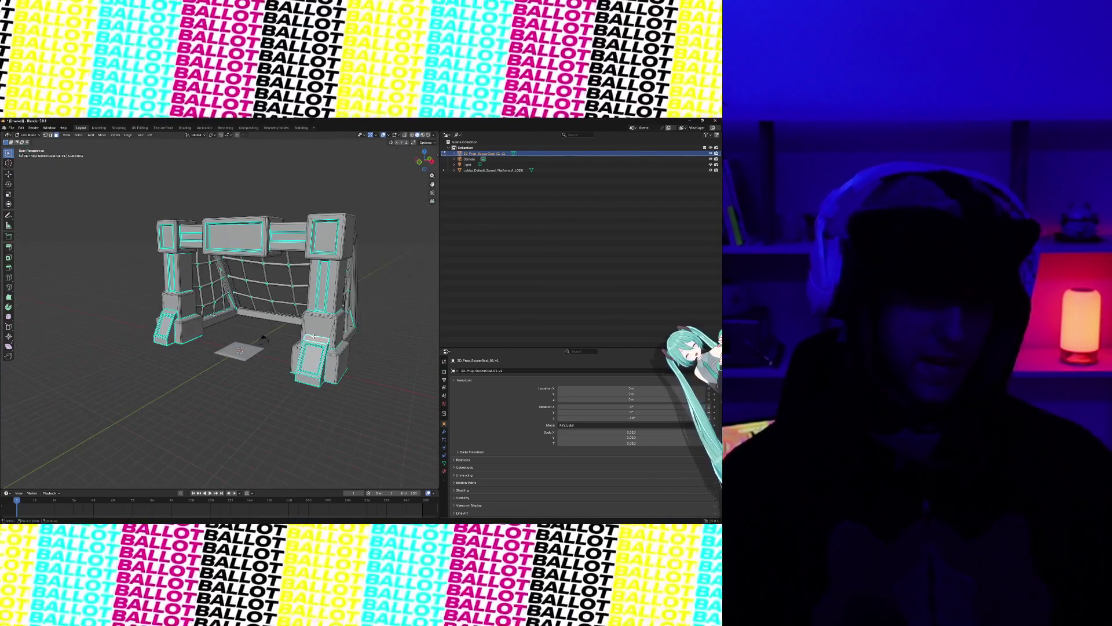
pyautogui.click(317, 329)
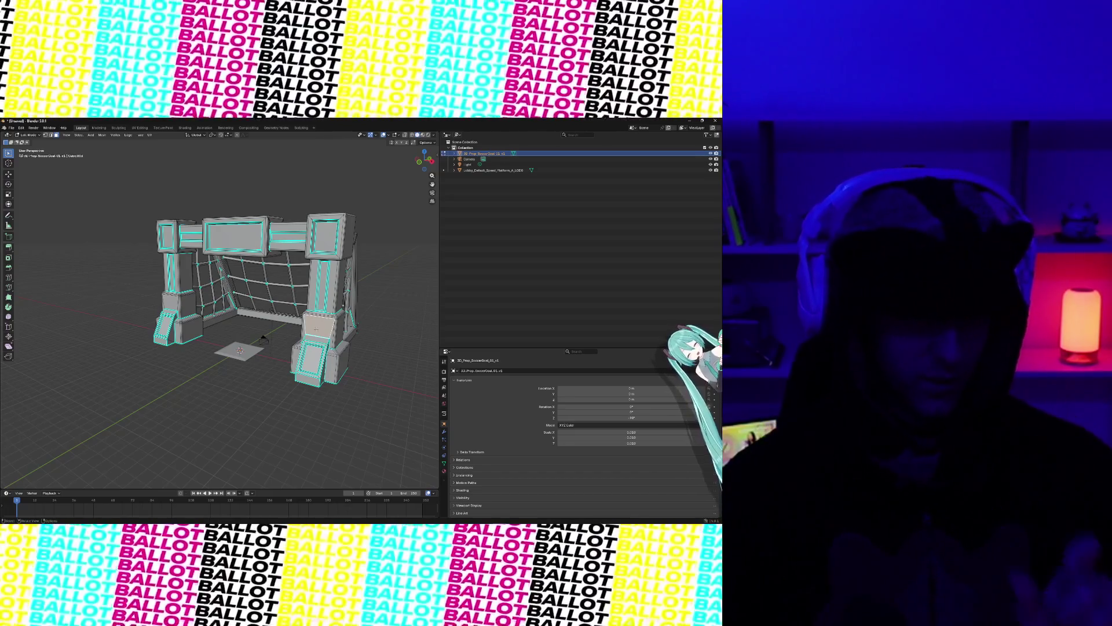
pyautogui.moveTo(142, 210)
pyautogui.mouseDown()
pyautogui.moveTo(336, 474)
pyautogui.moveTo(369, 475)
pyautogui.mouseUp()
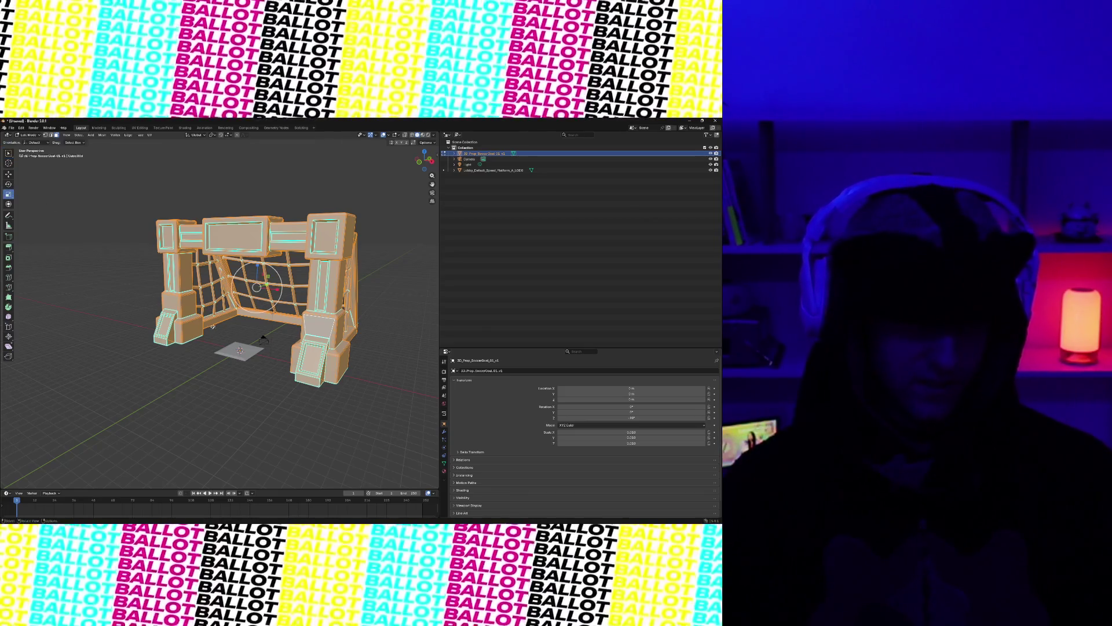
pyautogui.moveTo(278, 290); pyautogui.dragTo(289, 291)
pyautogui.hotkey('ctrl', 'z')
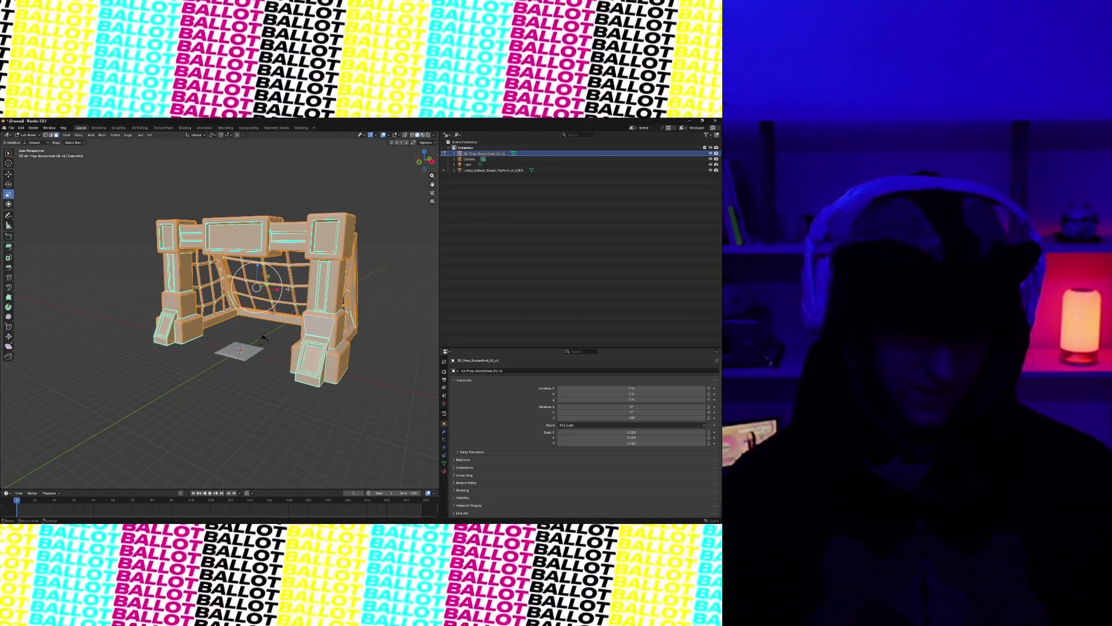
# Scale up the whole linked goal mesh, inspect it from the front, then quit Blender without saving.
pyautogui.hotkey('ctrl', 'l')
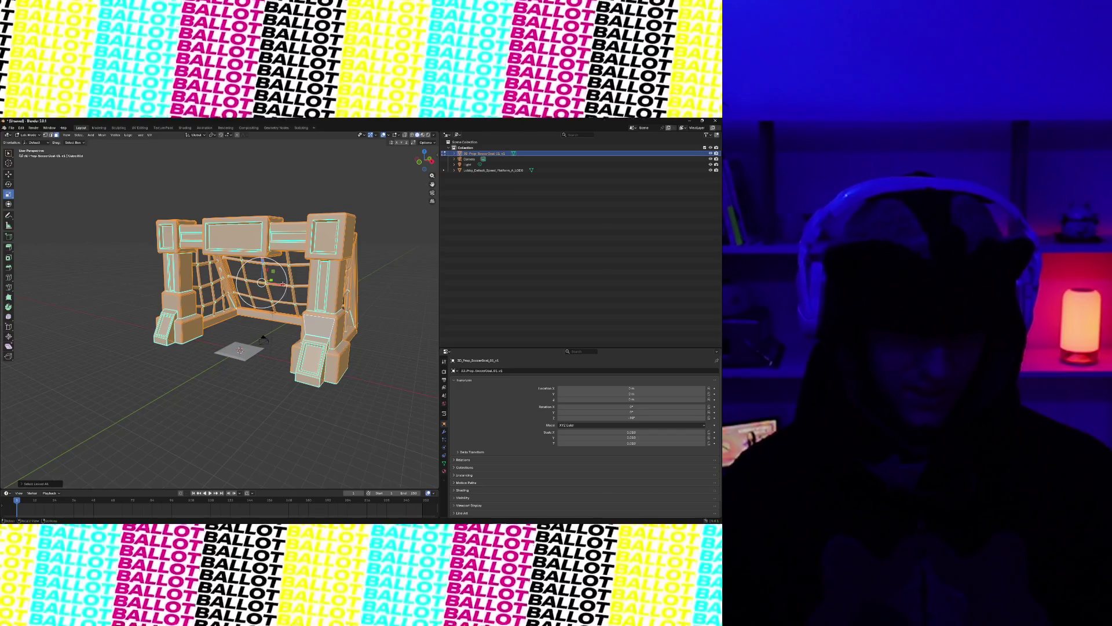
pyautogui.moveTo(283, 283); pyautogui.dragTo(264, 267)
pyautogui.moveTo(328, 373)
pyautogui.mouseDown()
pyautogui.moveTo(333, 364)
pyautogui.moveTo(307, 367)
pyautogui.moveTo(329, 365)
pyautogui.moveTo(254, 393)
pyautogui.moveTo(275, 275)
pyautogui.moveTo(301, 276)
pyautogui.moveTo(268, 255)
pyautogui.mouseUp()
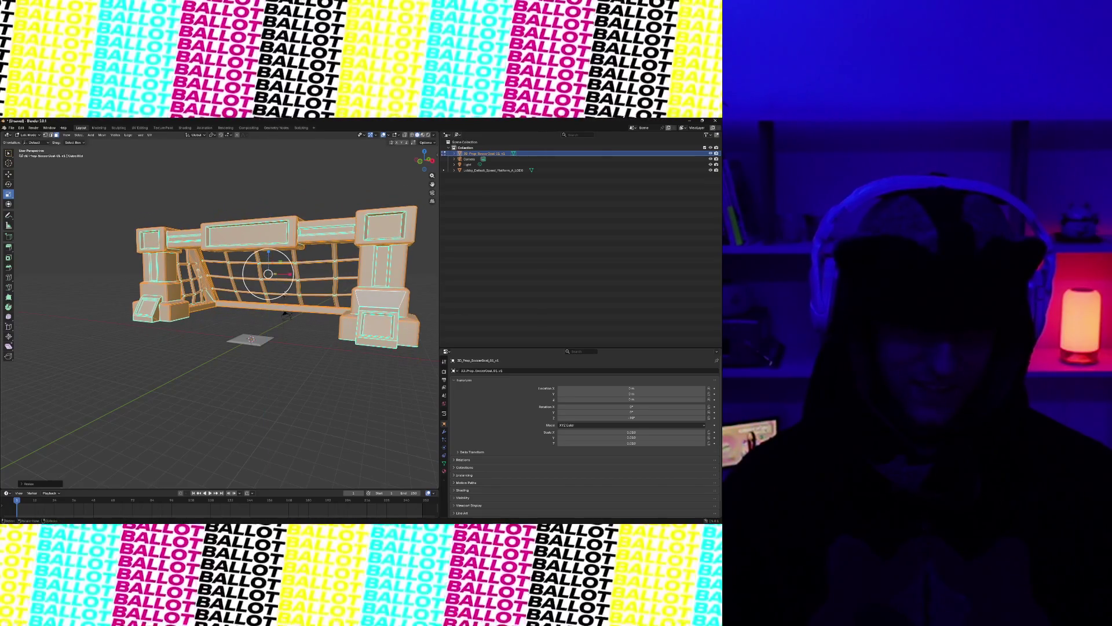
pyautogui.moveTo(285, 315)
pyautogui.mouseDown()
pyautogui.moveTo(272, 312)
pyautogui.moveTo(320, 305)
pyautogui.moveTo(270, 297)
pyautogui.moveTo(301, 290)
pyautogui.mouseUp()
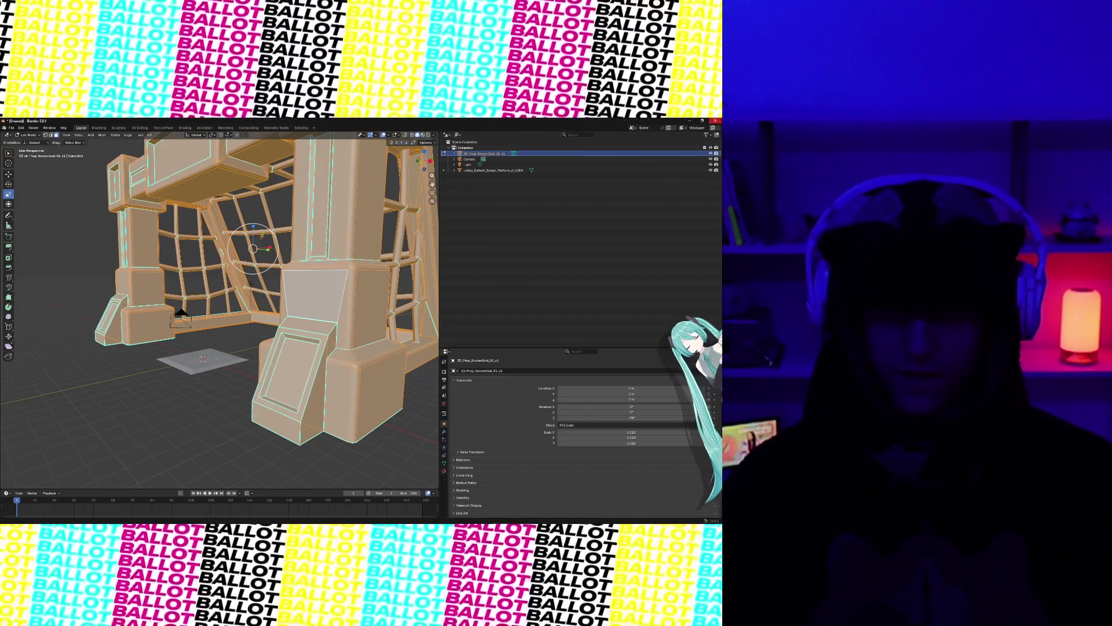
pyautogui.click(715, 121)
pyautogui.click(364, 334)
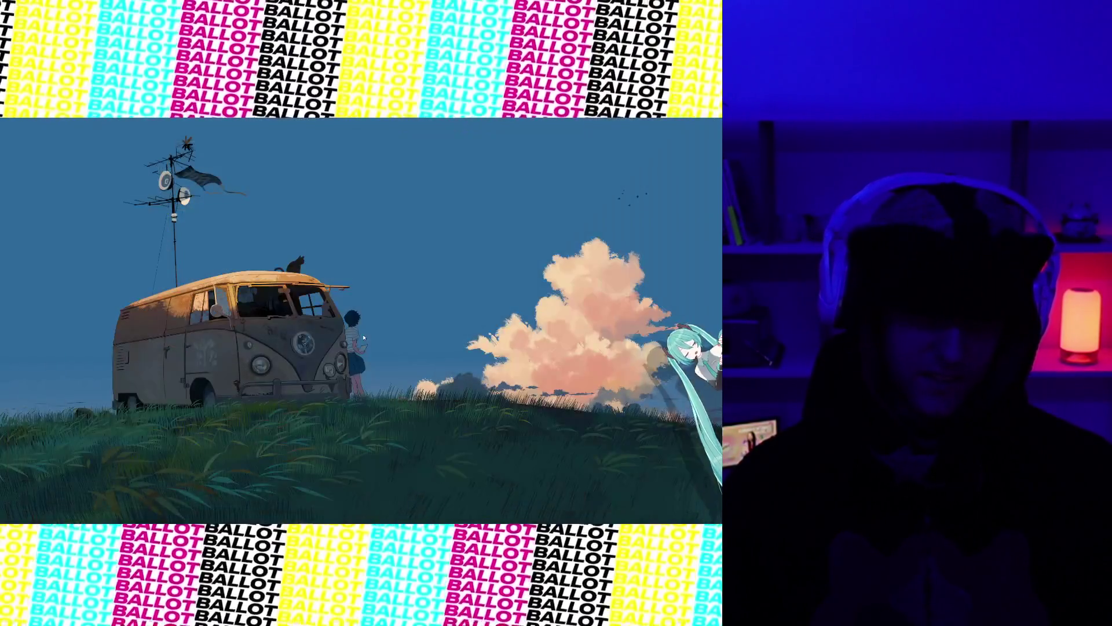
# Briefly view SceneSO.cs, close Visual Studio with Alt+F4, then open the Game Development triage board.
pyautogui.moveTo(463, 520)
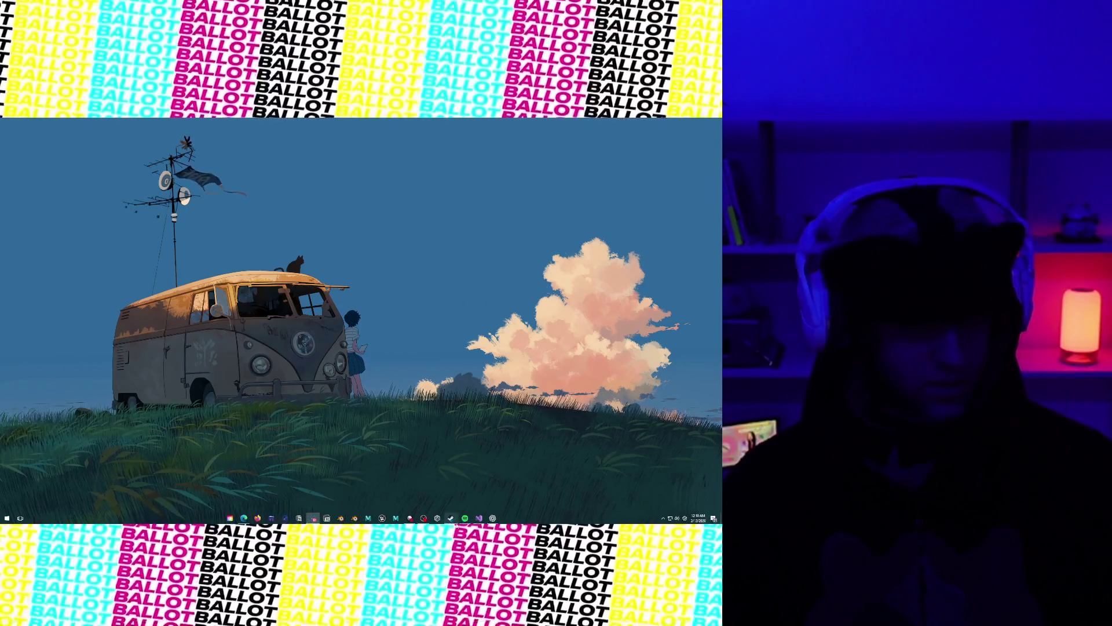
pyautogui.moveTo(423, 517)
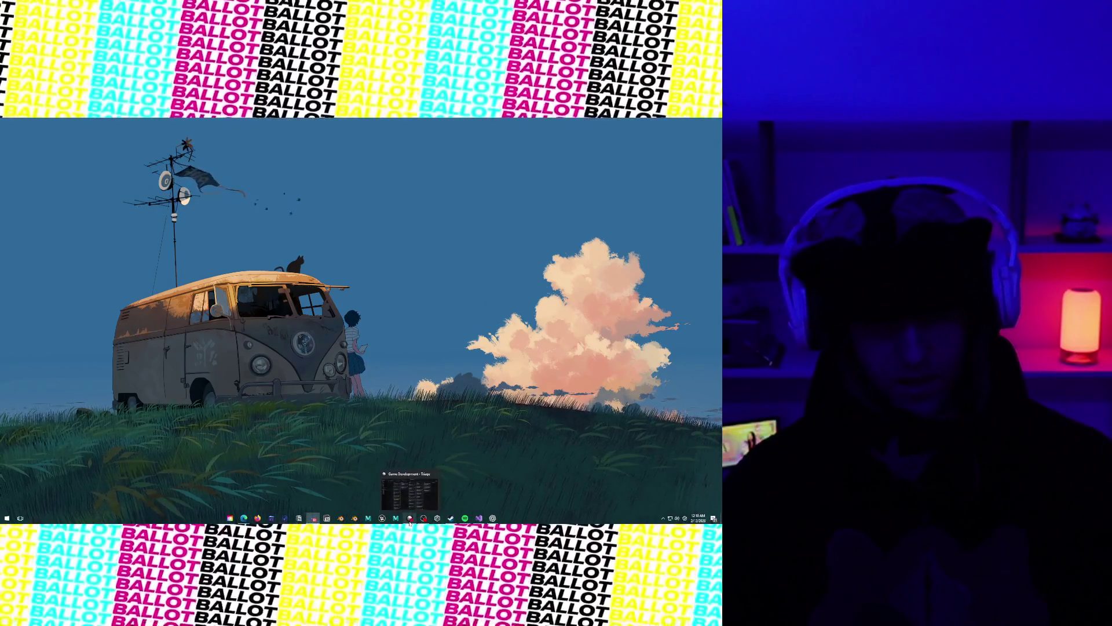
pyautogui.click(478, 518)
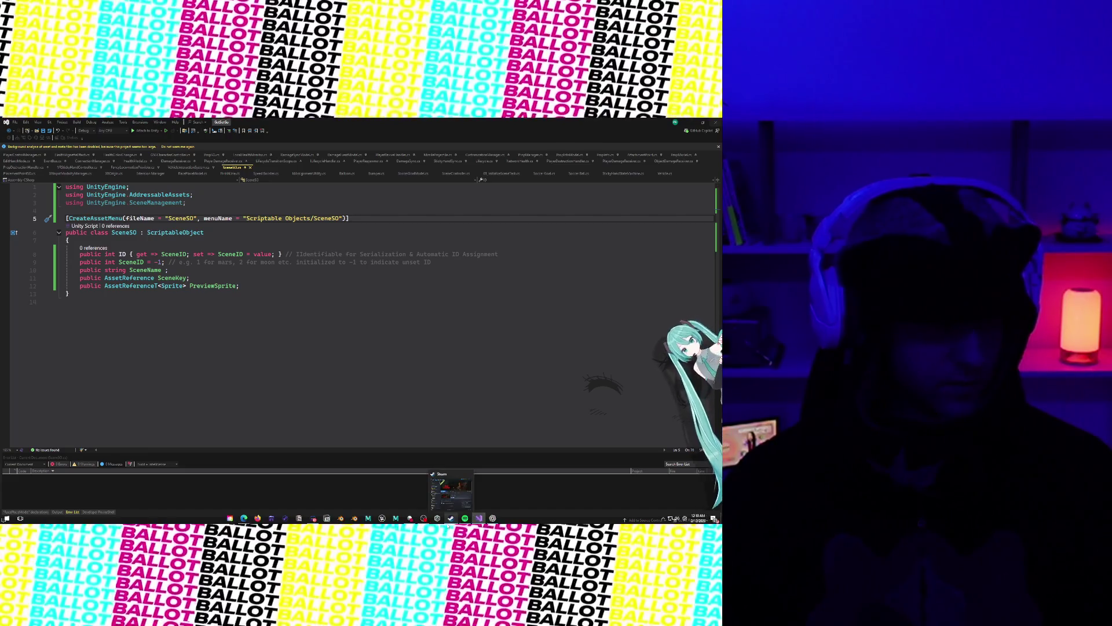
pyautogui.hotkey('alt', 'F4')
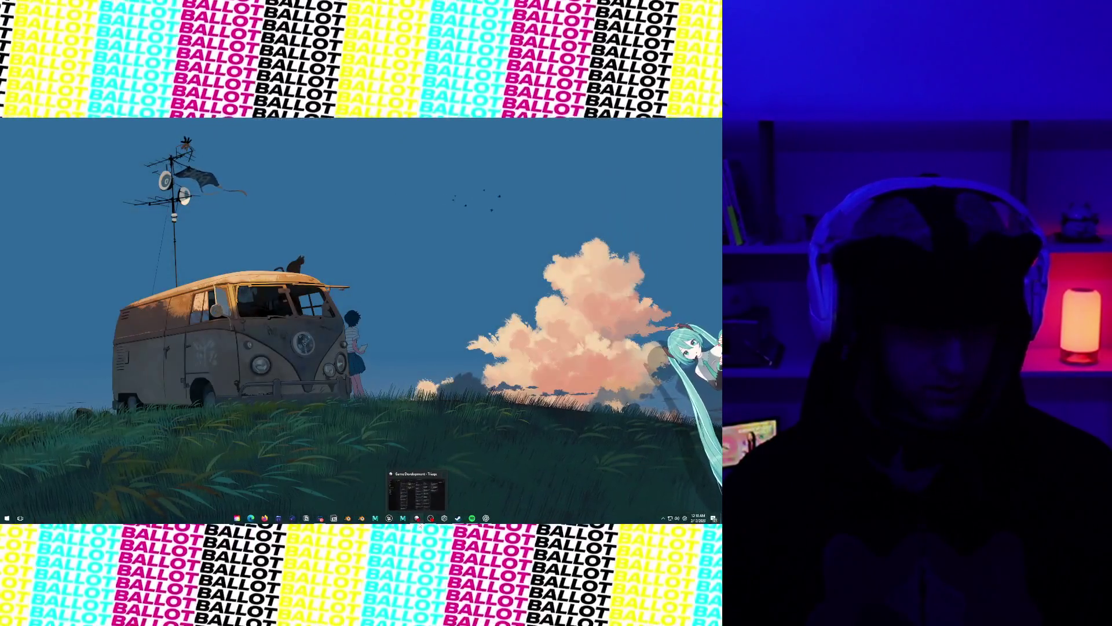
pyautogui.click(420, 524)
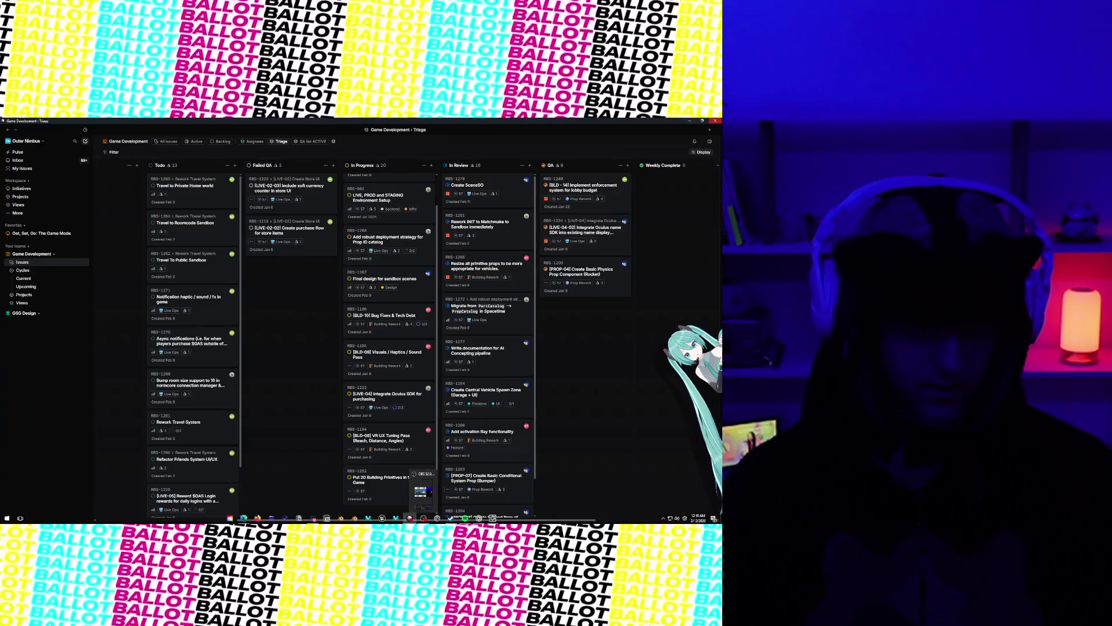